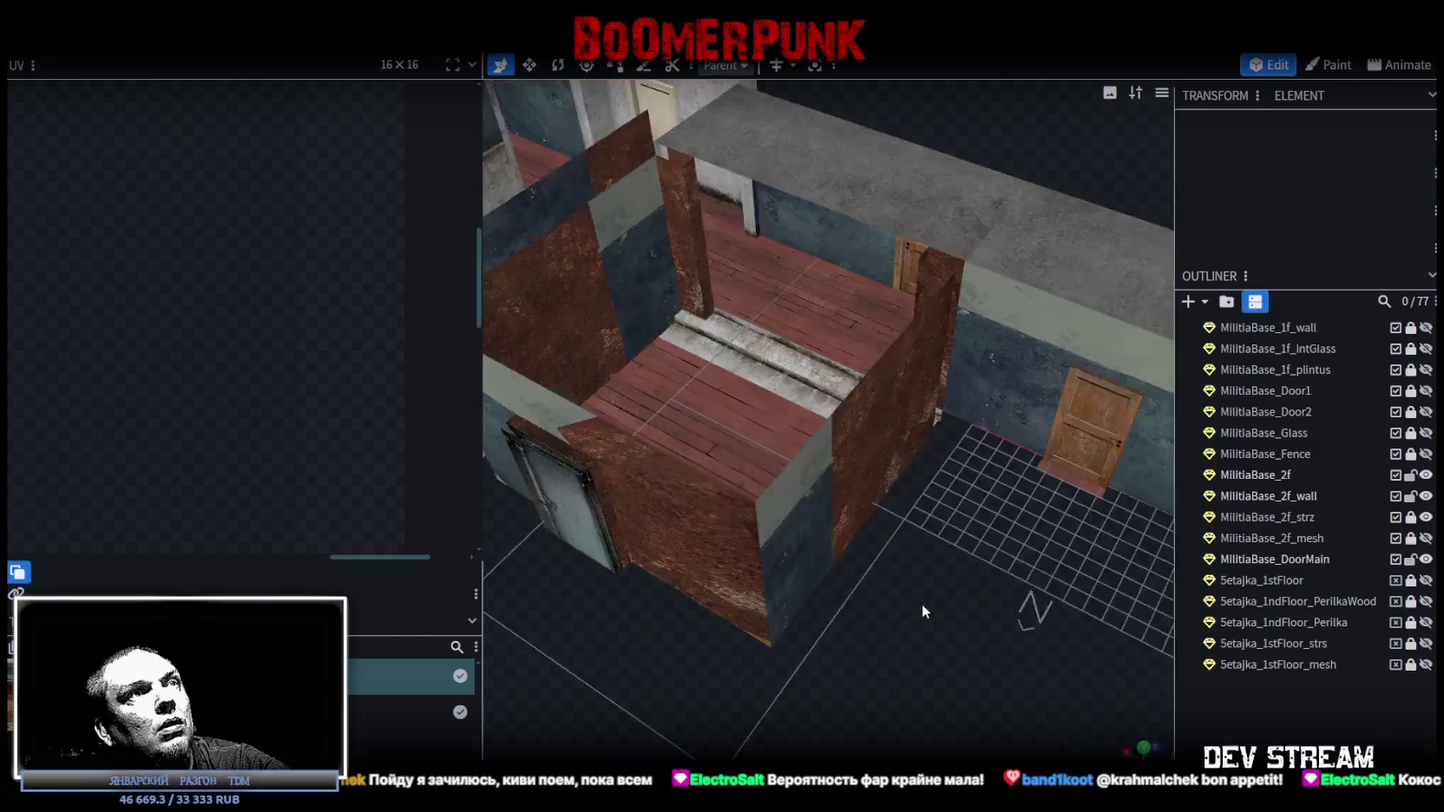
- Unlock MilitiaBase_2f_strz and select its face in front of the concrete step
scroll(972, 592, "up", 5)
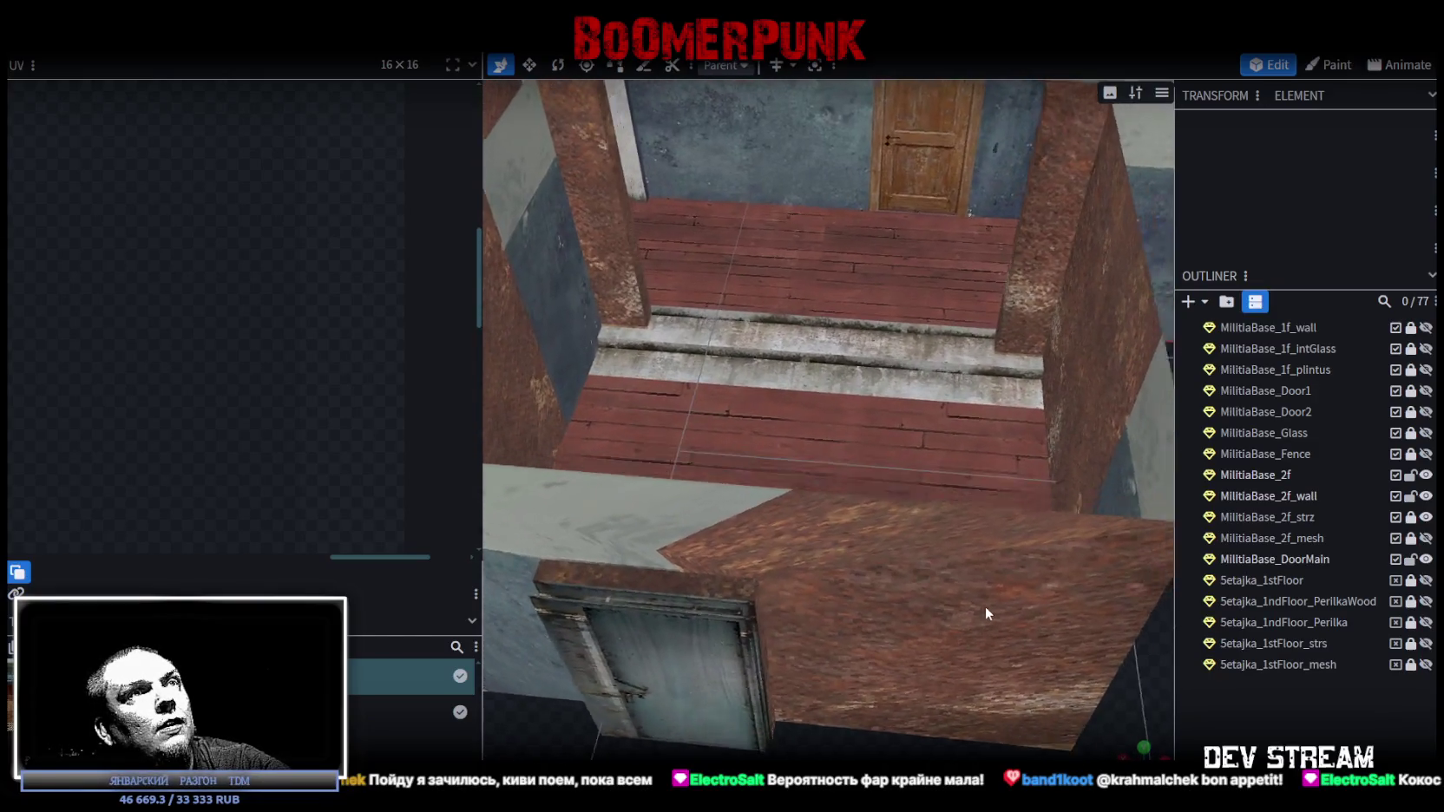
scroll(985, 605, "down", 3)
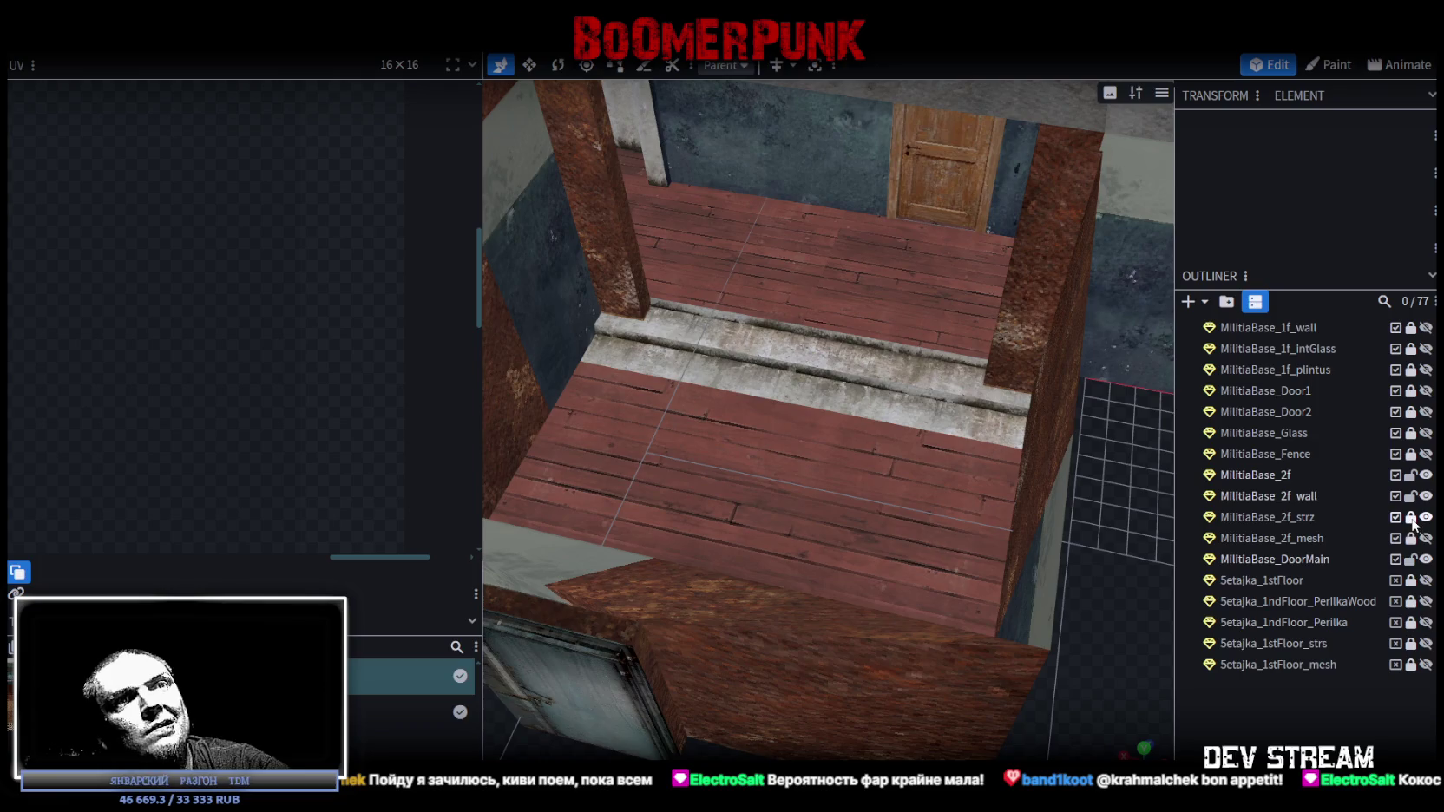
mouse_move(1085, 559)
left_mouse_down()
mouse_move(939, 581)
mouse_move(776, 493)
mouse_move(839, 538)
mouse_move(1109, 565)
mouse_move(1040, 547)
mouse_move(942, 598)
mouse_move(897, 599)
mouse_move(892, 538)
left_mouse_up()
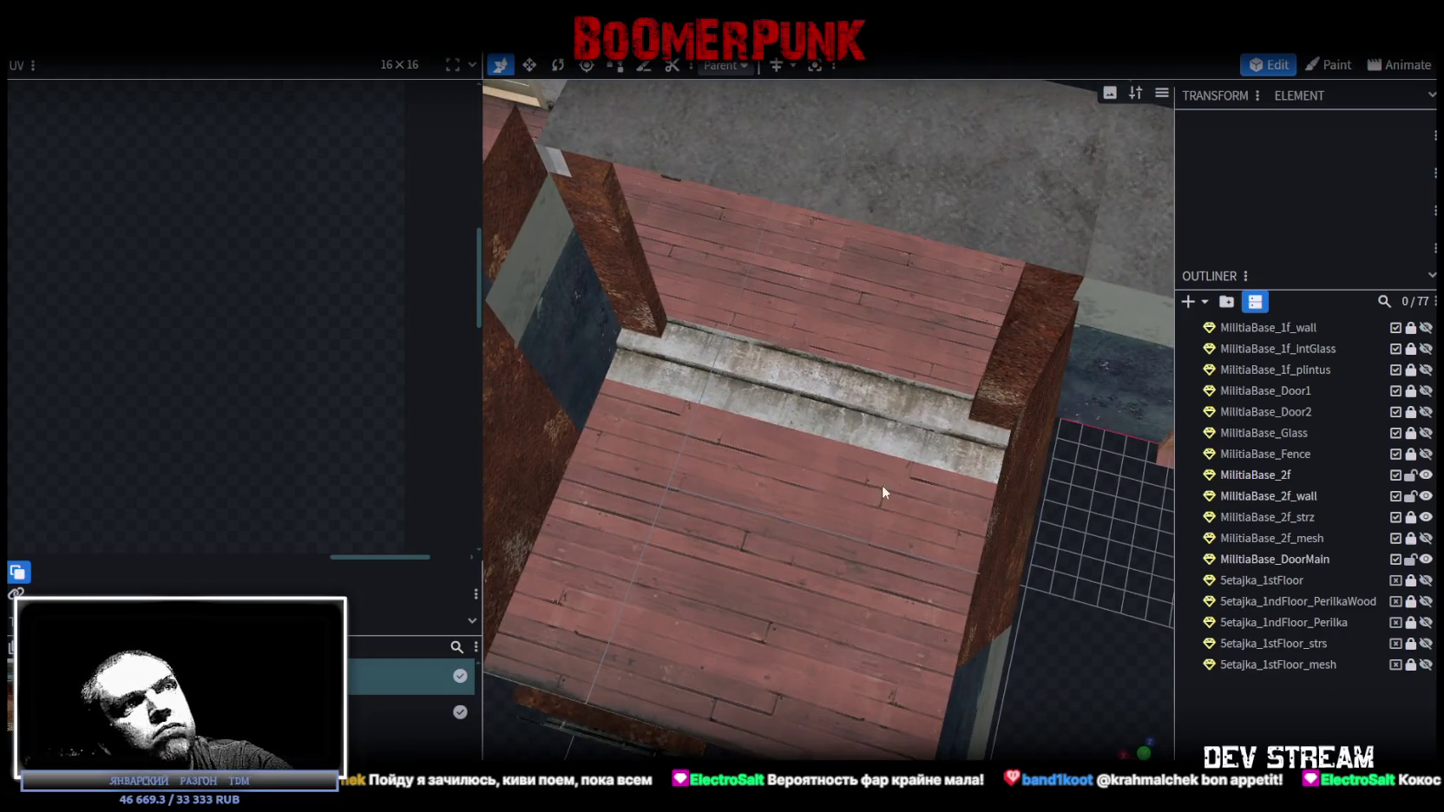
left_click(863, 492)
scroll(279, 350, "down", 5)
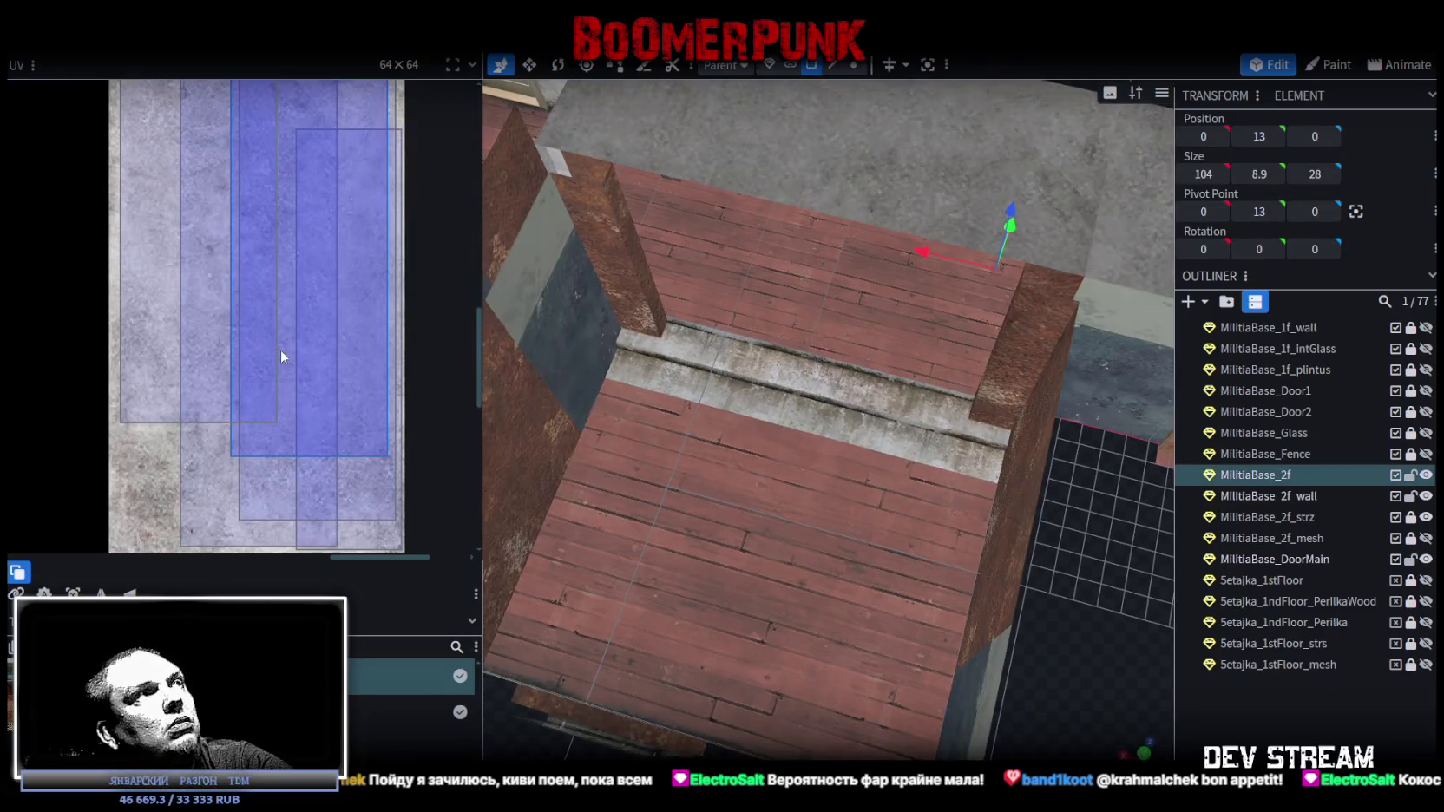
scroll(290, 319, "down", 5)
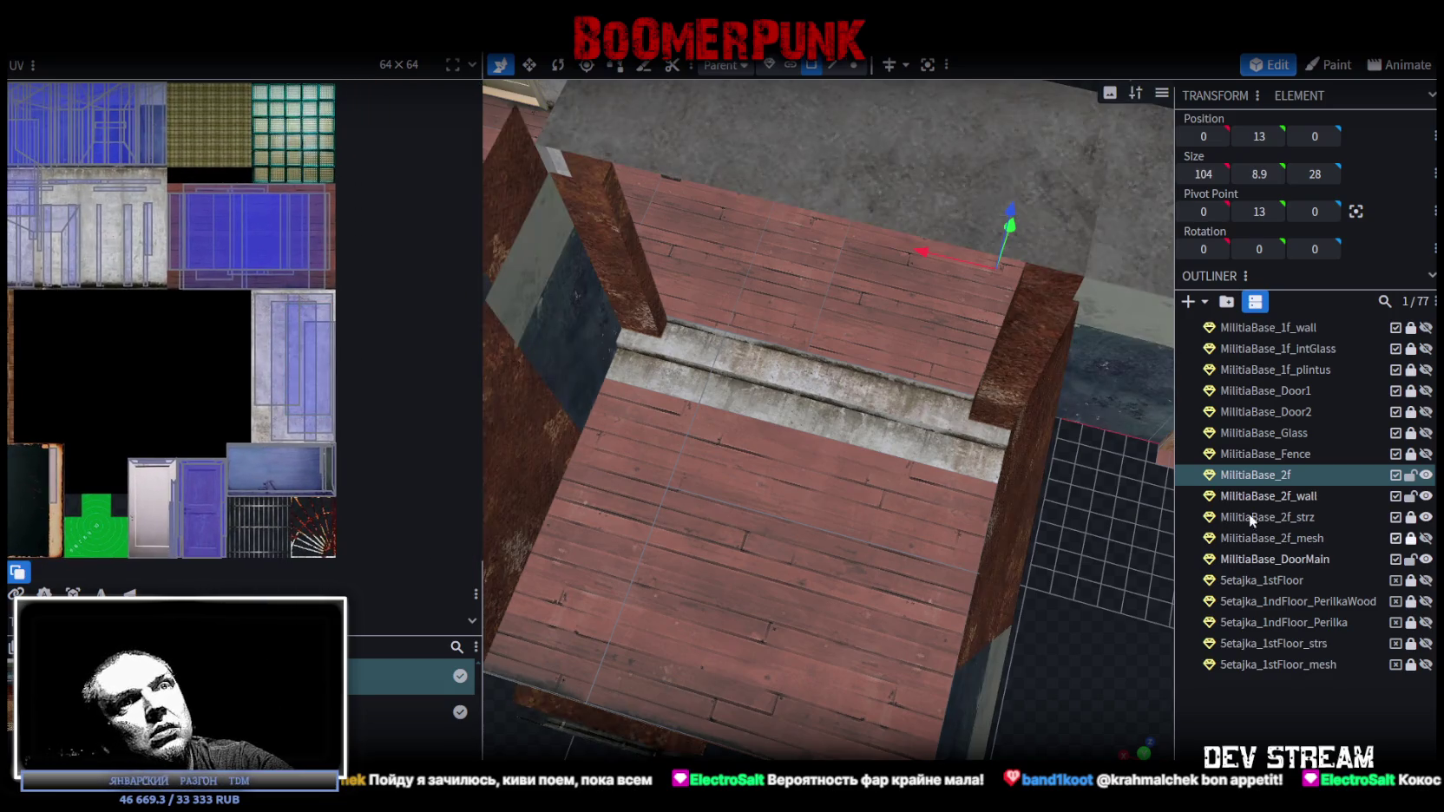
left_click(1411, 517)
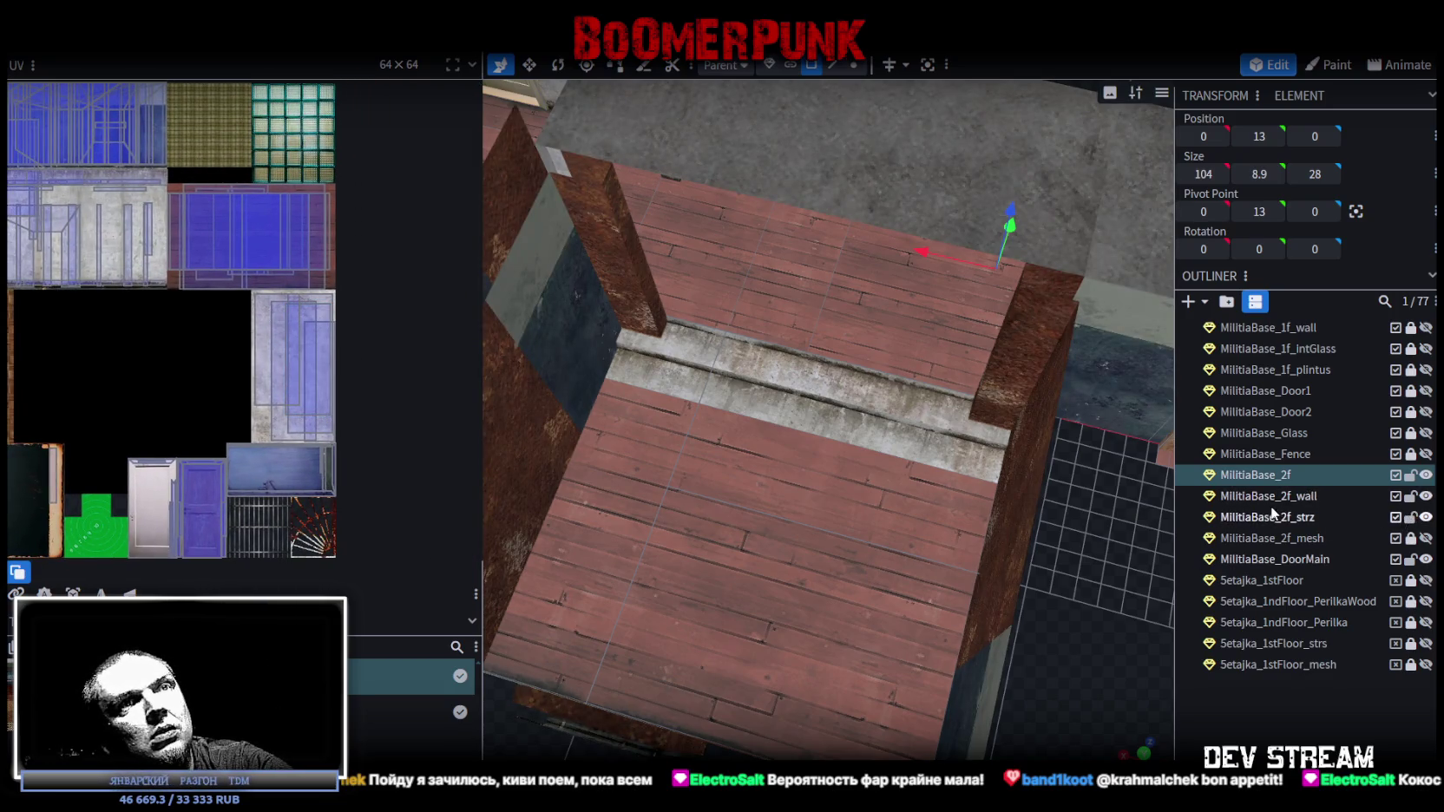
left_click(840, 442)
left_click(840, 444)
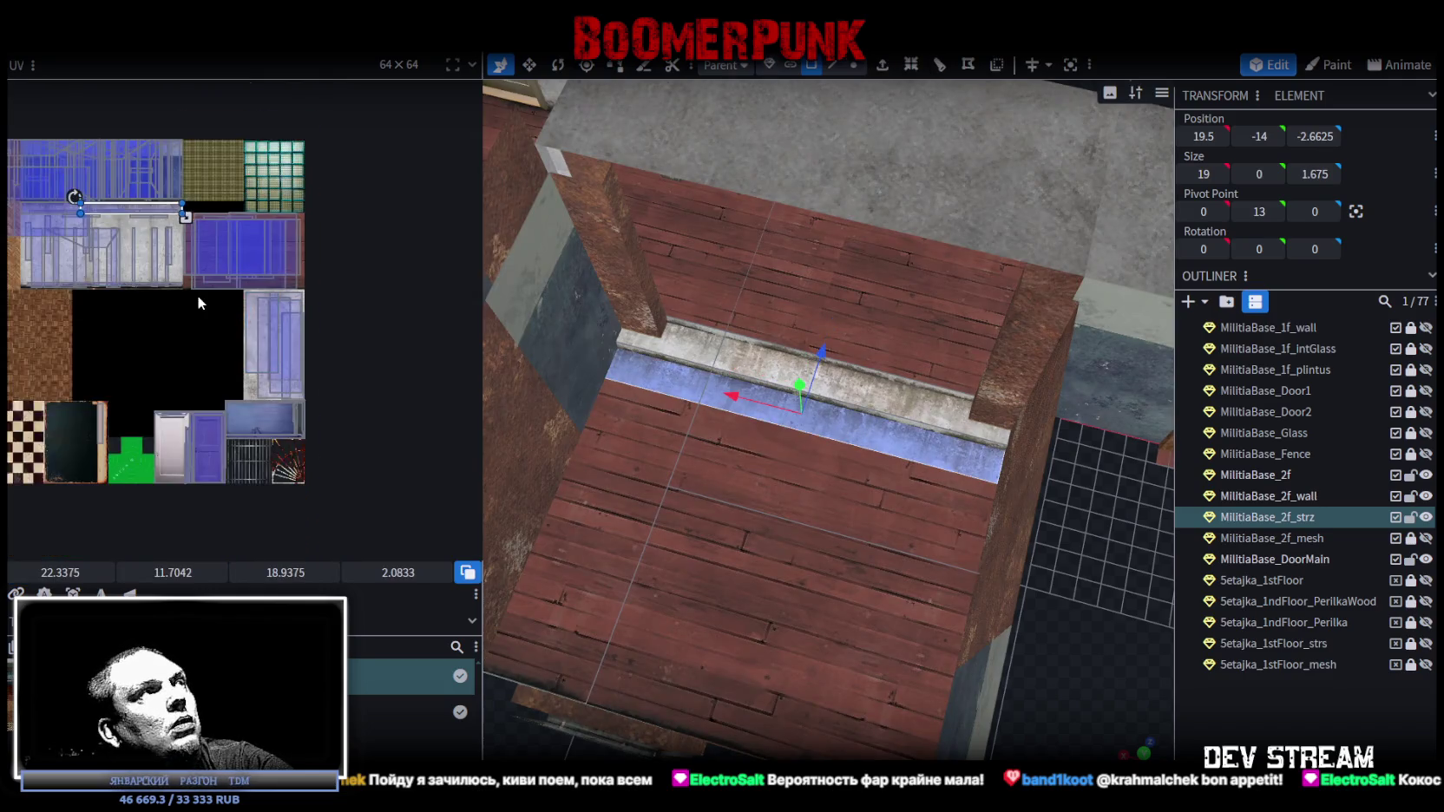
- Move the strip face's UV area onto the wood plank texture
mouse_move(98, 145)
left_mouse_down()
mouse_move(279, 234)
mouse_move(271, 262)
left_mouse_up()
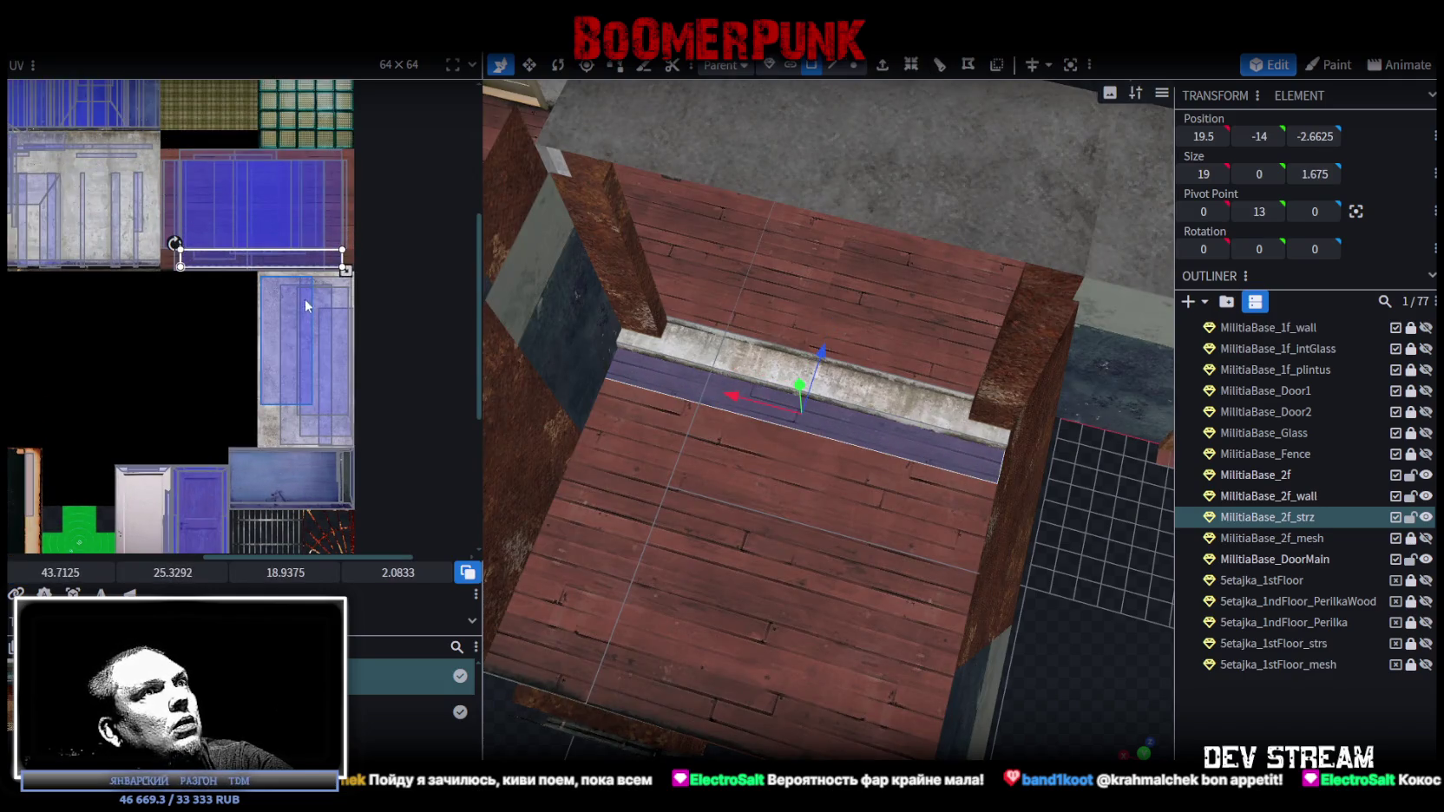
scroll(213, 208, "up", 4)
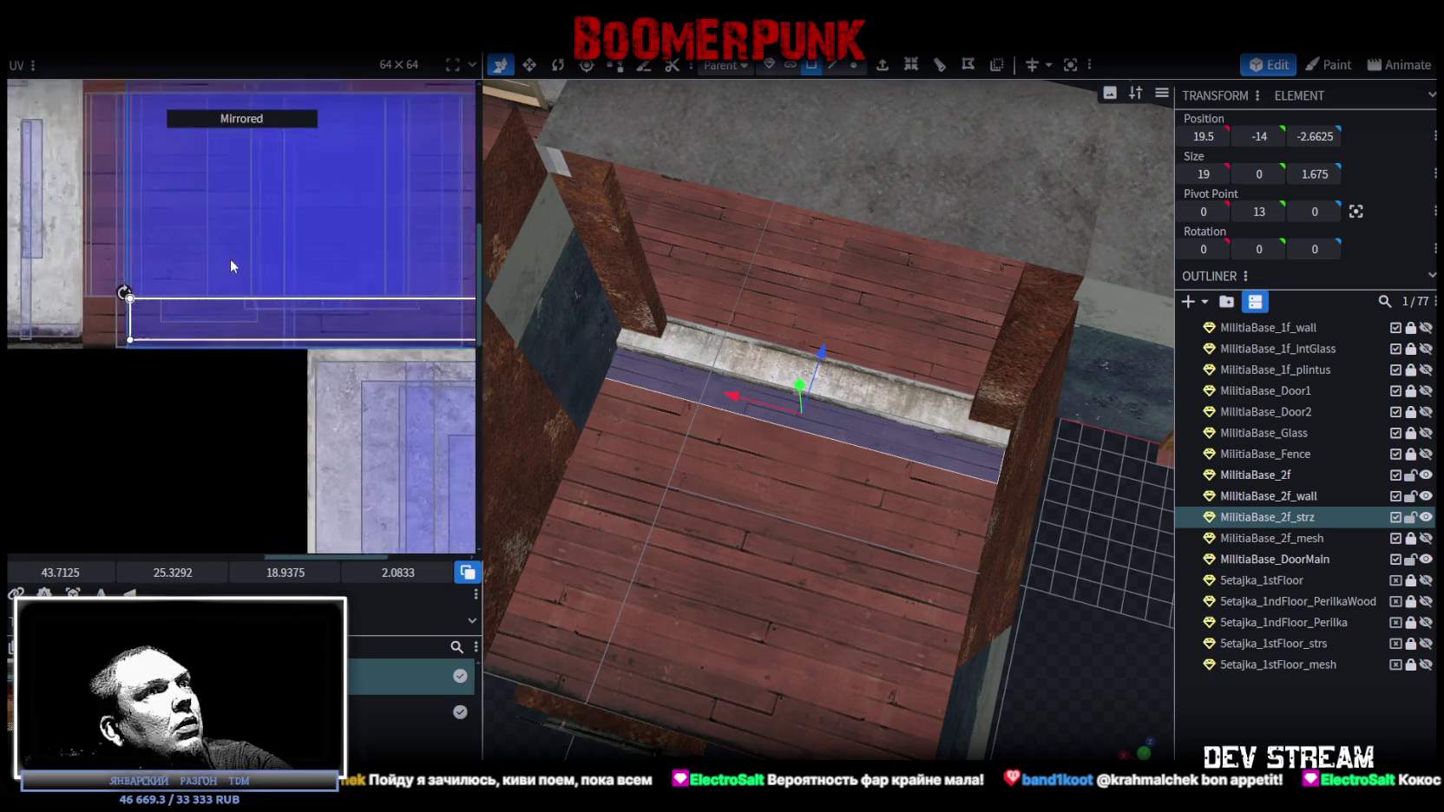
left_click_drag(252, 347, 198, 351)
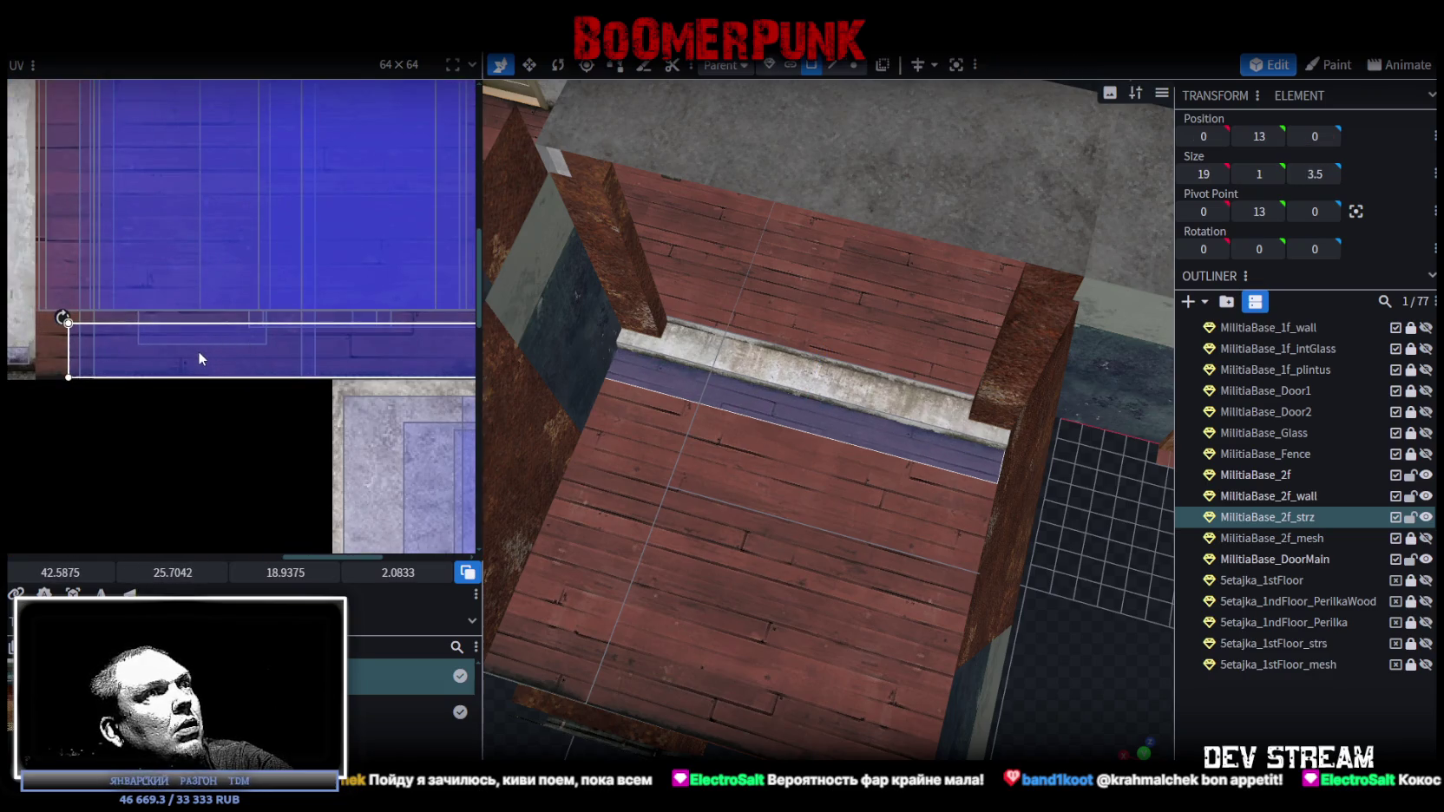
scroll(101, 338, "up", 2)
scroll(102, 344, "up", 2)
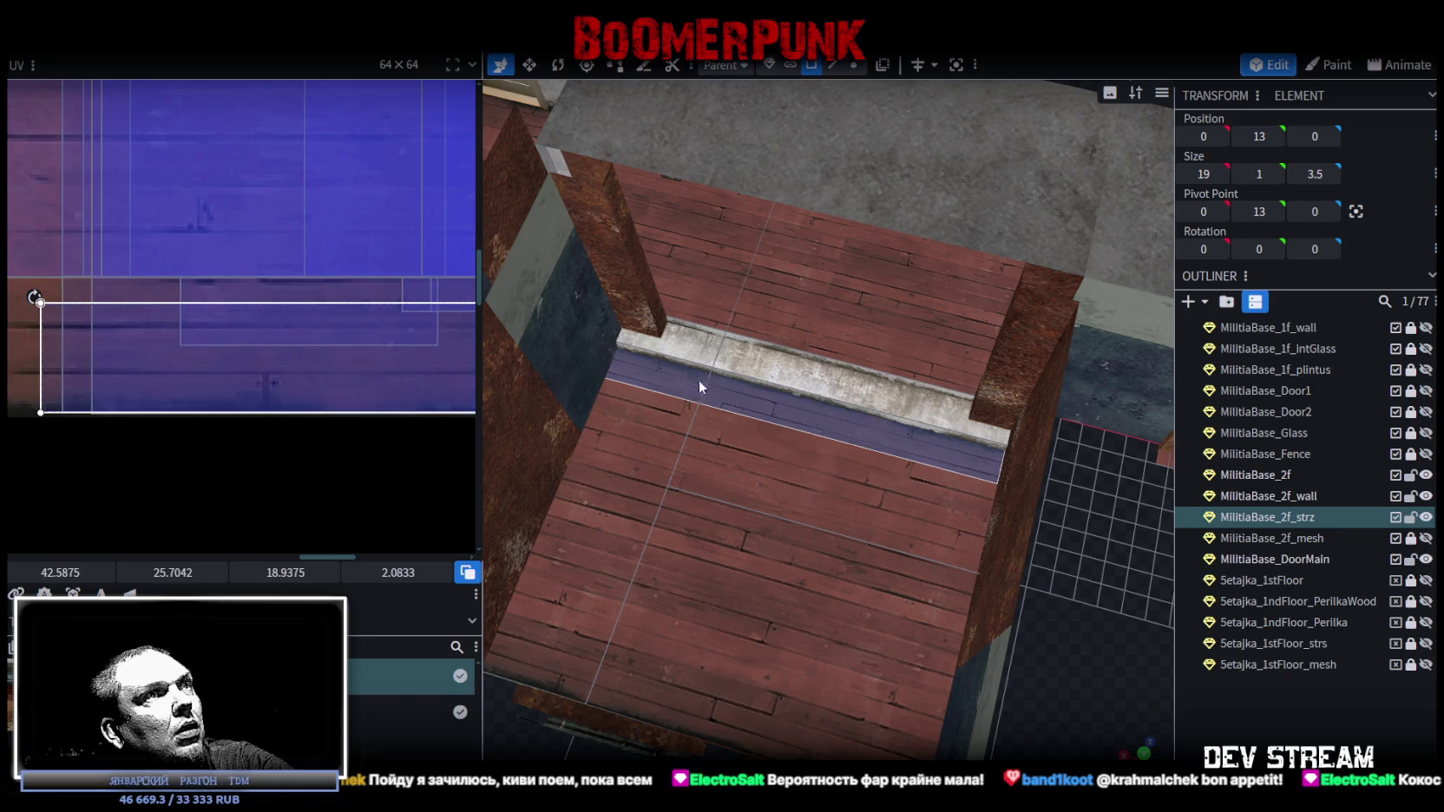
scroll(691, 378, "up", 5)
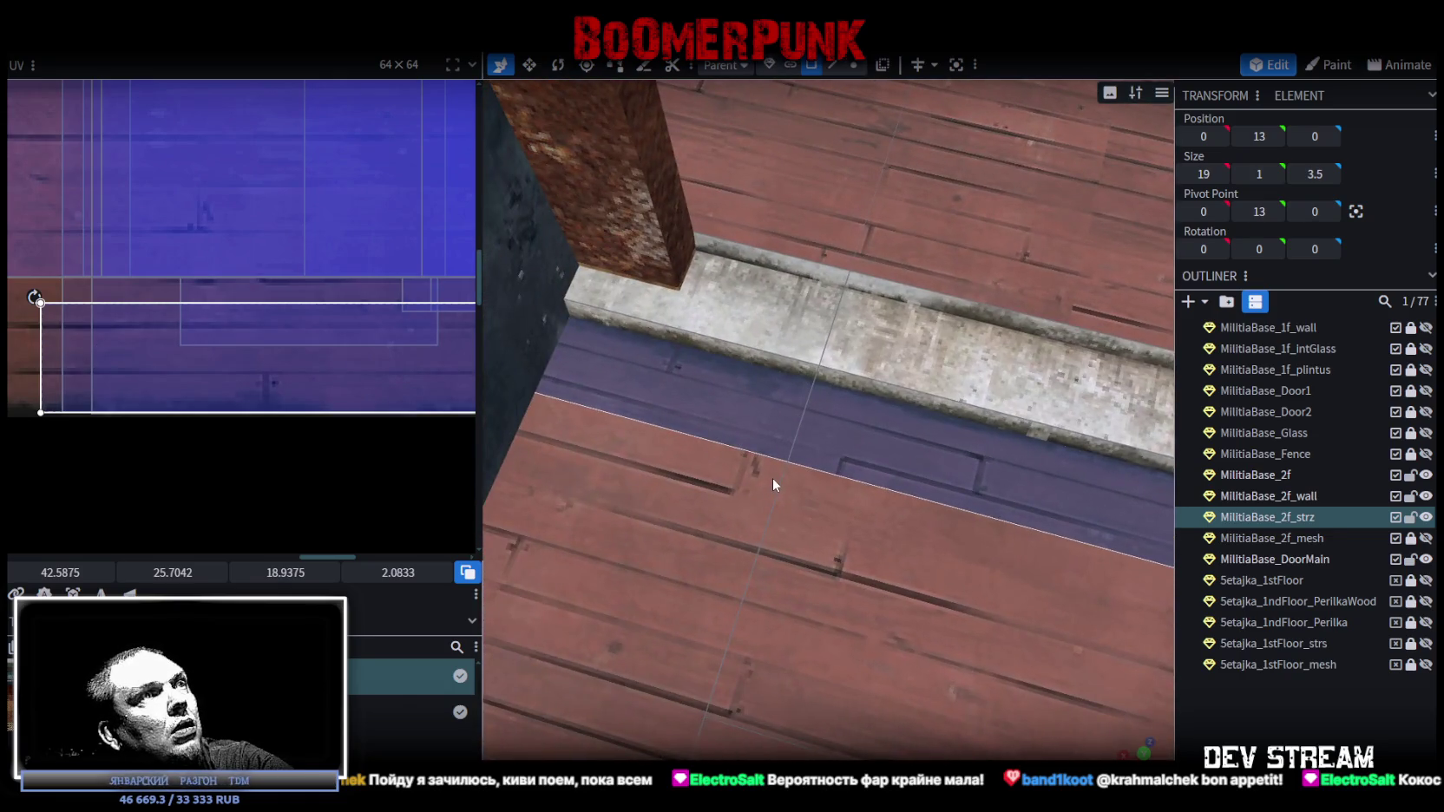
scroll(774, 479, "down", 5)
left_click_drag(168, 362, 98, 378)
scroll(130, 365, "down", 1)
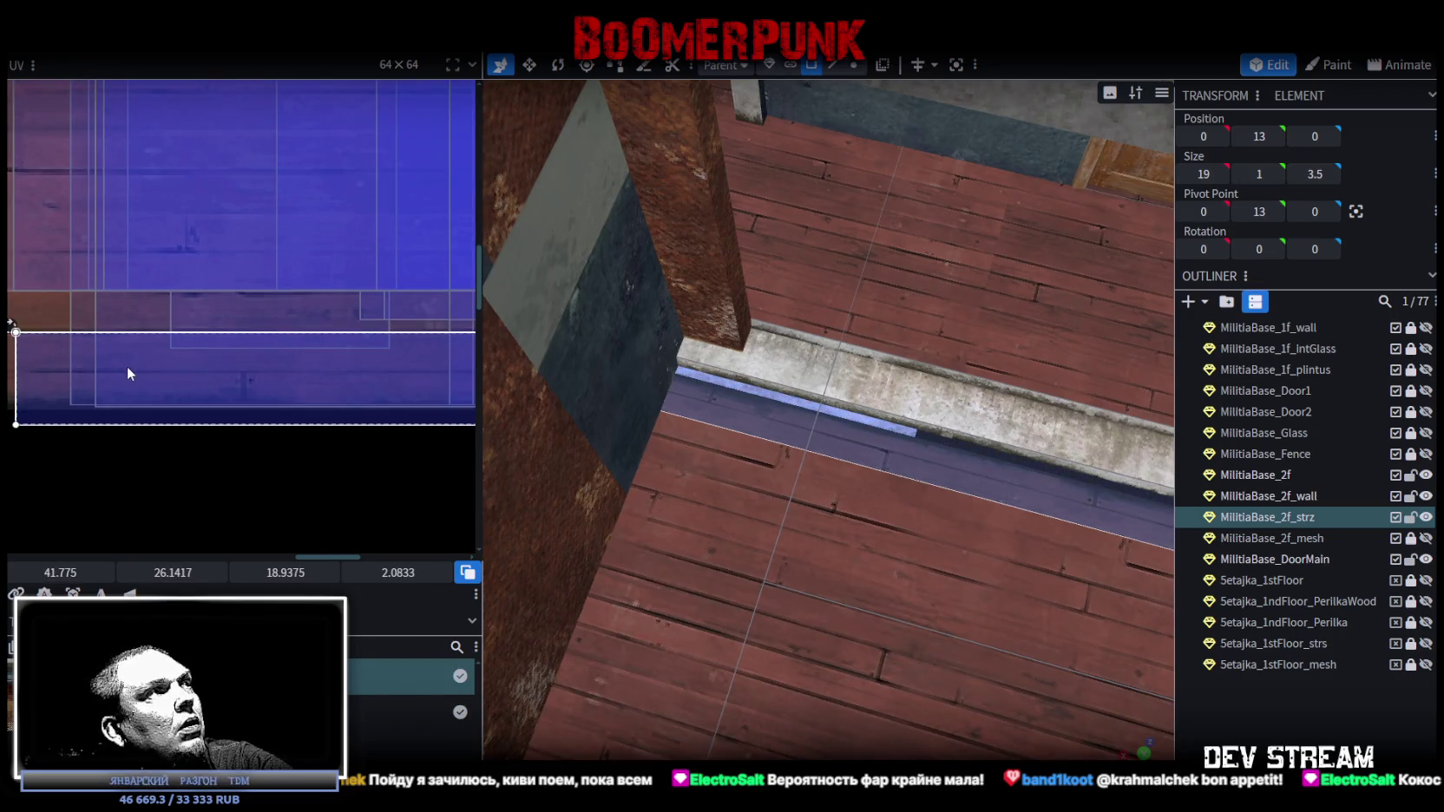
scroll(149, 390, "right", 3)
scroll(304, 402, "up", 3)
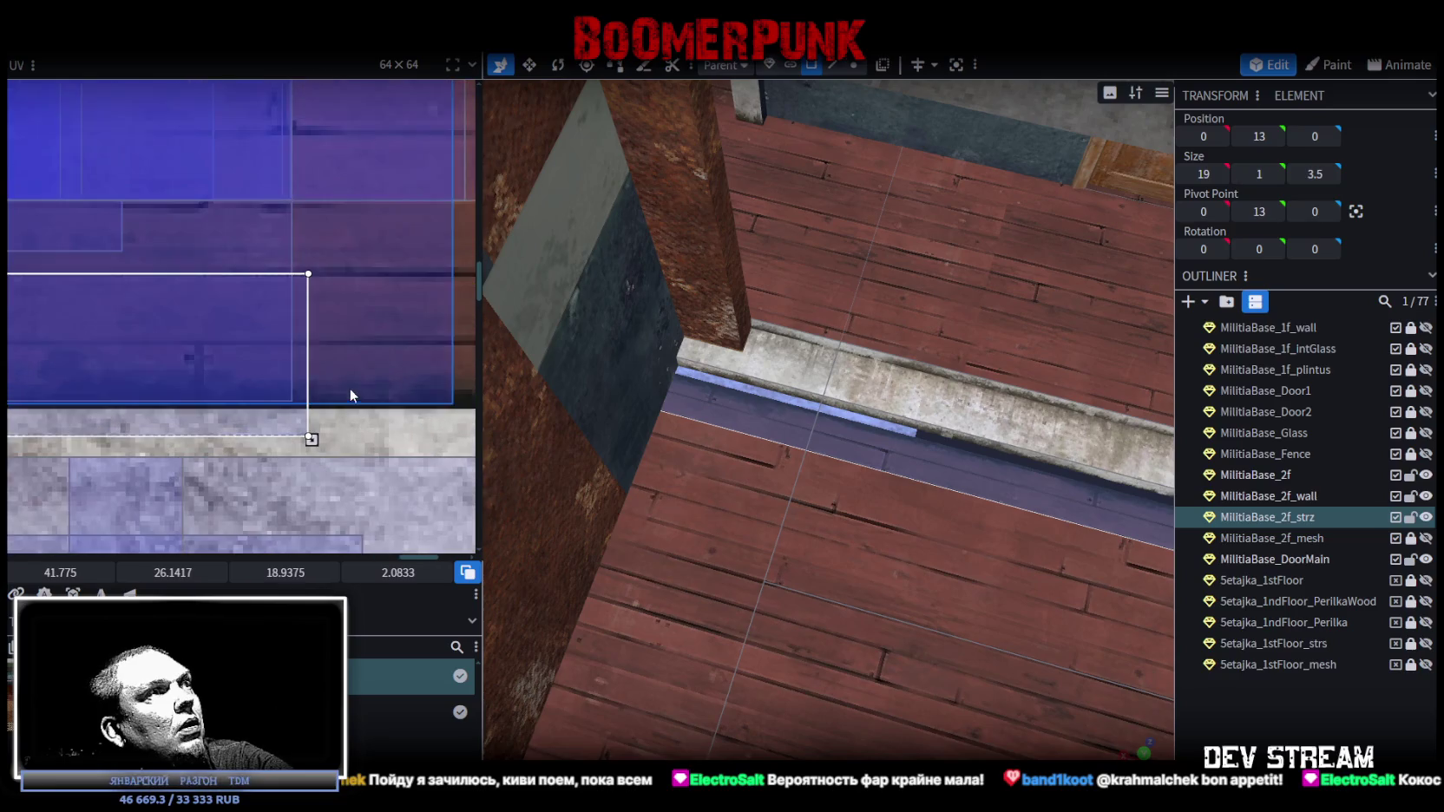
- Resize the strip's UV area height so the plank boards fit along the strip
left_click_drag(310, 435, 310, 408)
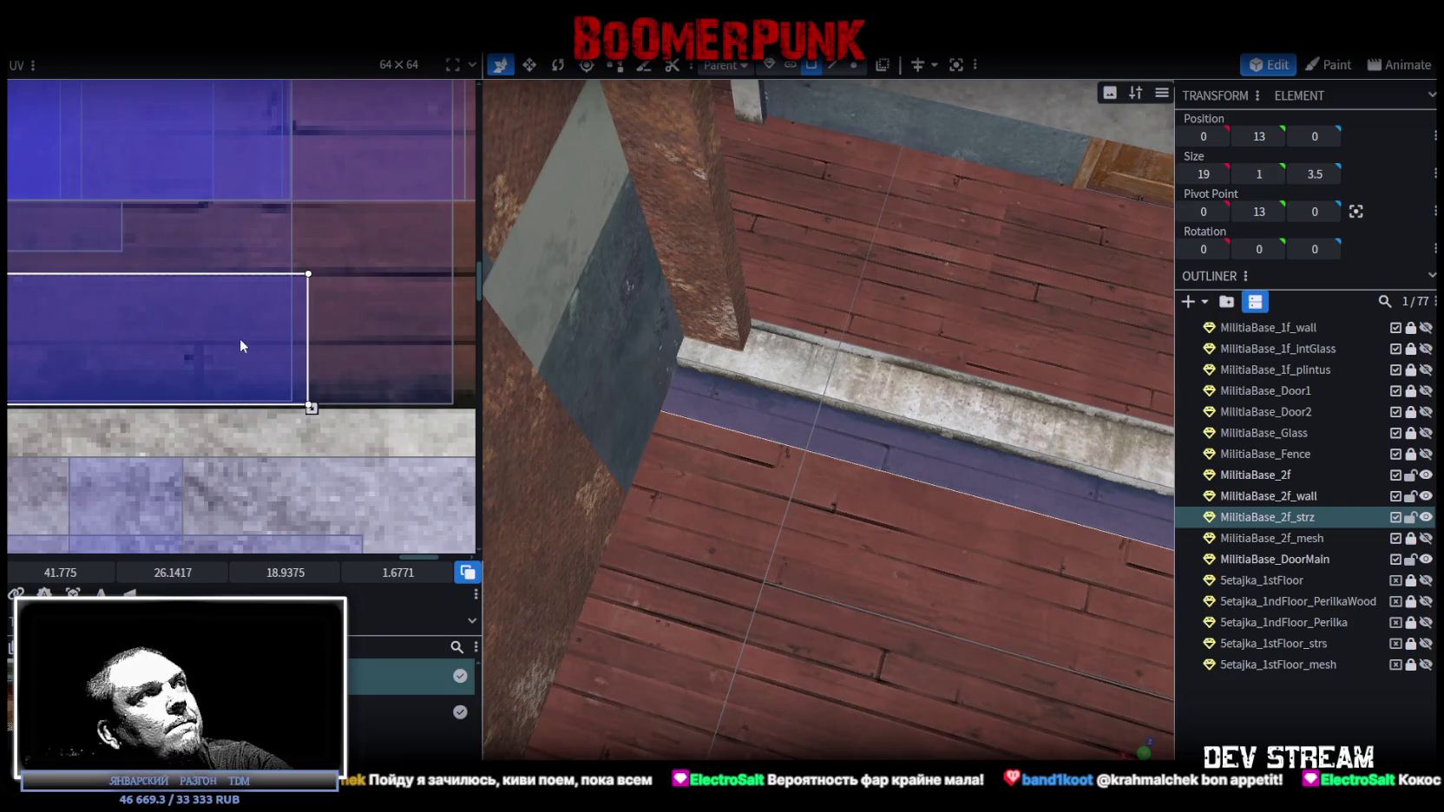
left_click_drag(240, 339, 241, 334)
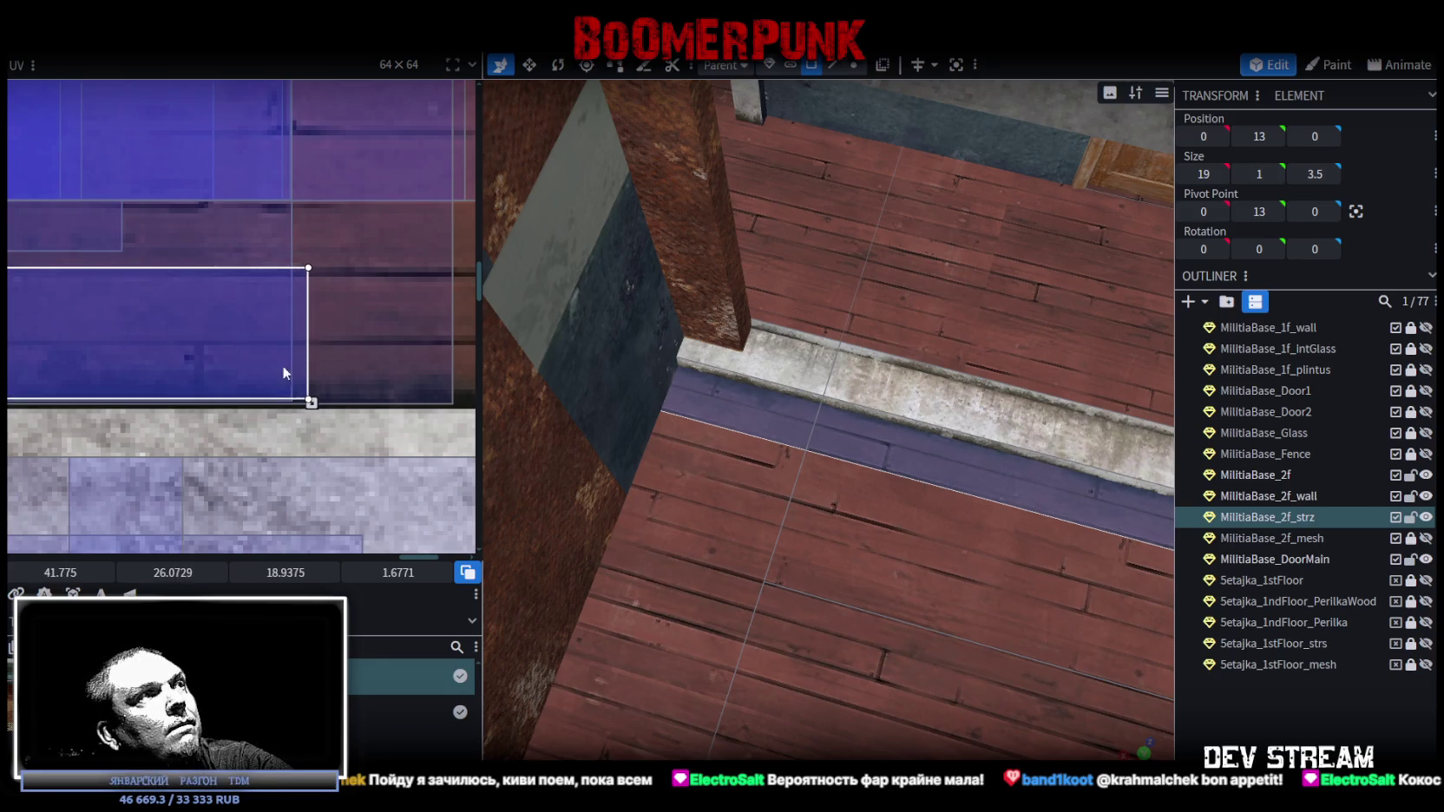
left_click_drag(310, 403, 312, 408)
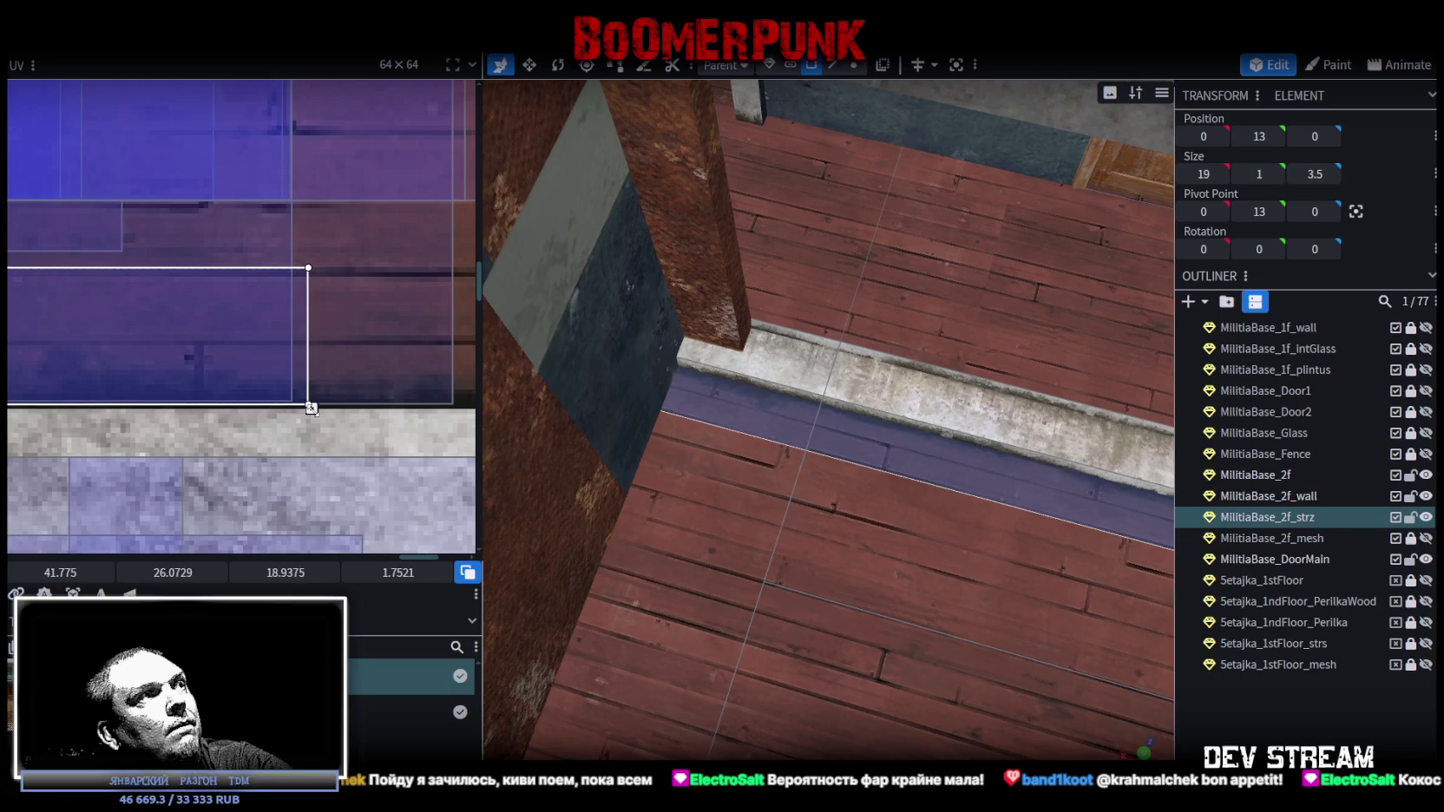
left_click_drag(954, 521, 986, 545)
left_click(972, 534)
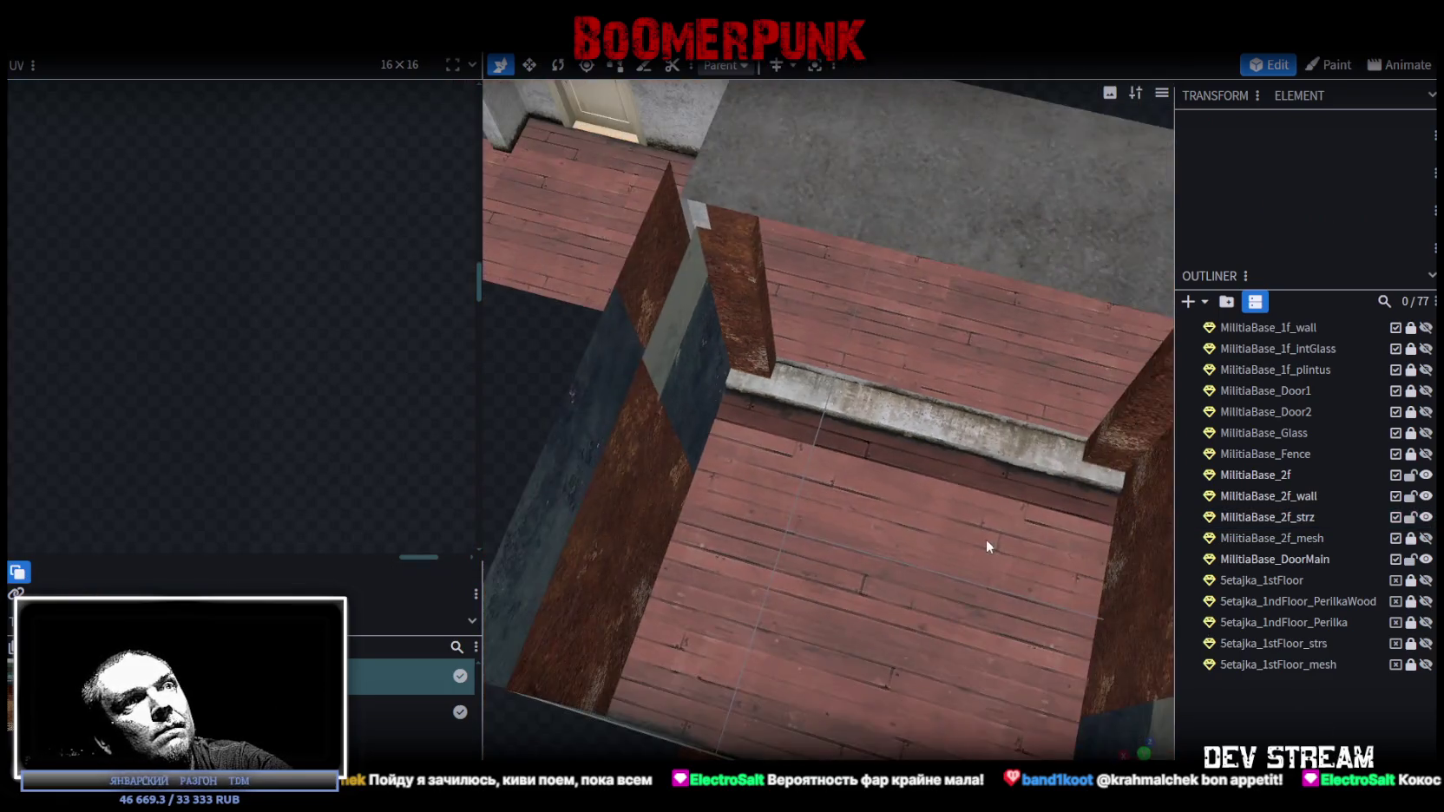
- Inspect the plank flooring up to the concrete step from several angles
scroll(985, 539, "down", 5)
left_click_drag(1136, 658, 1055, 614)
scroll(987, 643, "up", 6)
scroll(990, 644, "down", 5)
left_click(758, 379)
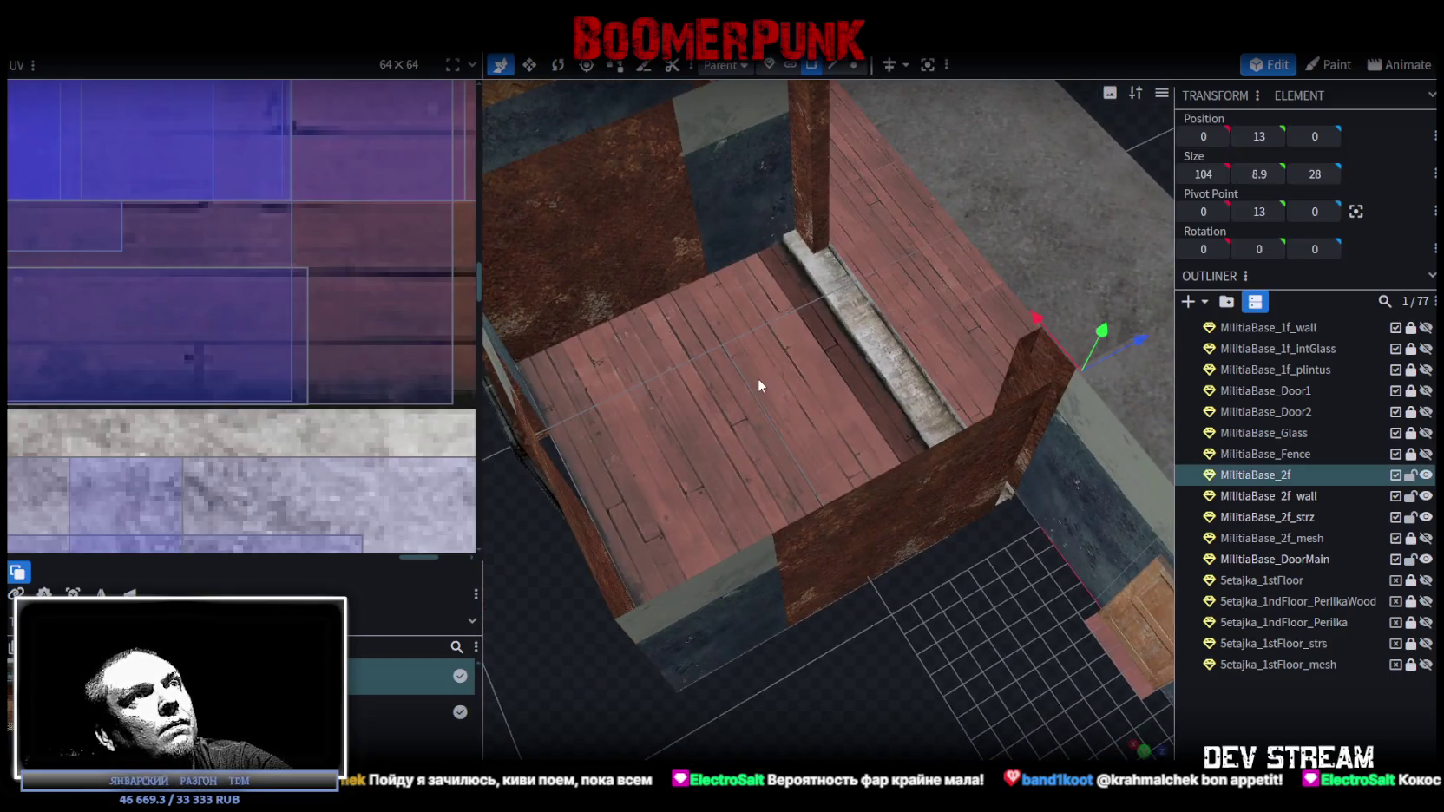
mouse_move(763, 388)
left_mouse_down()
mouse_move(908, 599)
mouse_move(1034, 604)
mouse_move(1076, 624)
mouse_move(925, 602)
left_mouse_up()
left_click(1079, 630)
scroll(925, 602, "up", 8)
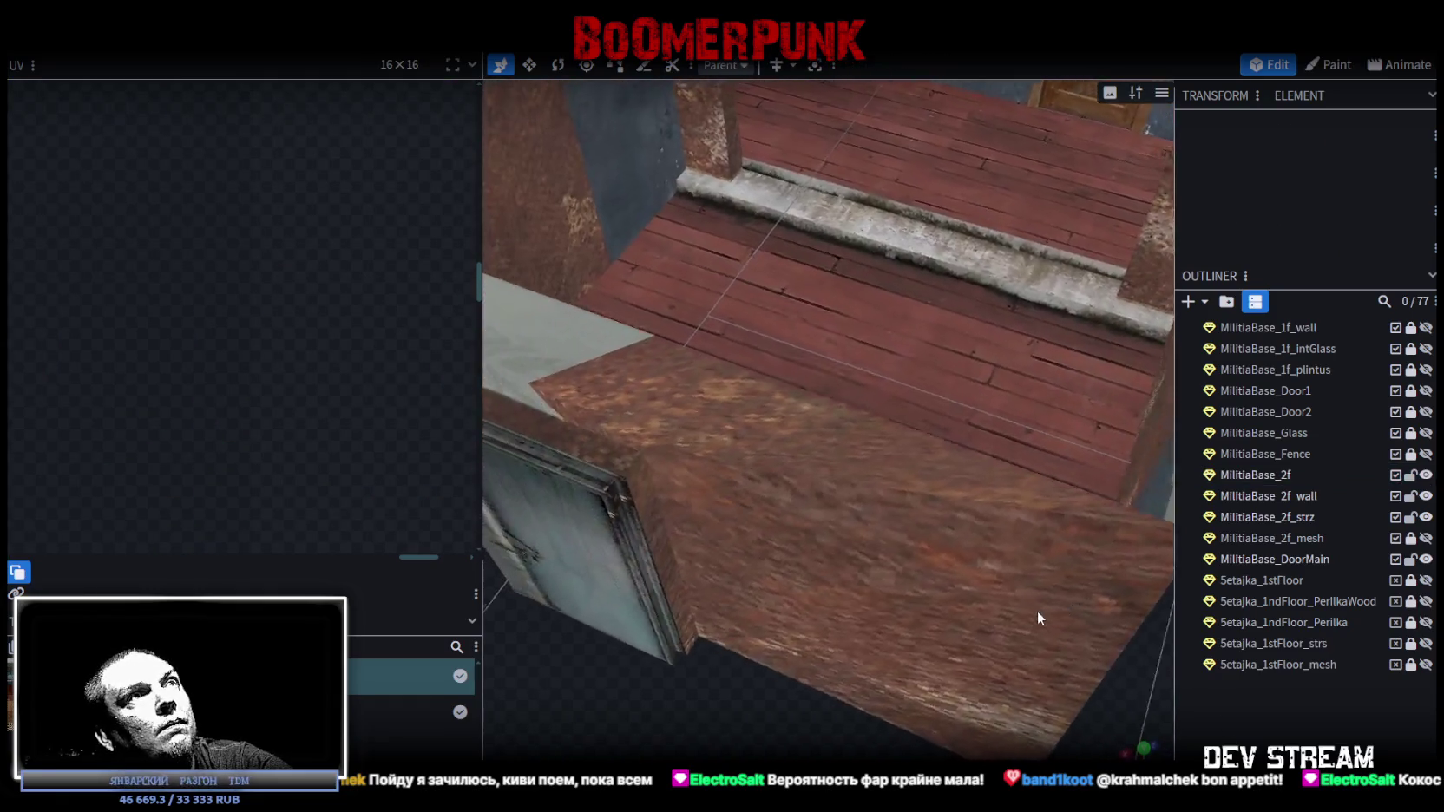
mouse_move(1074, 611)
left_mouse_down()
mouse_move(1108, 614)
mouse_move(1001, 616)
mouse_move(957, 654)
mouse_move(967, 631)
mouse_move(1011, 631)
mouse_move(1085, 681)
left_mouse_up()
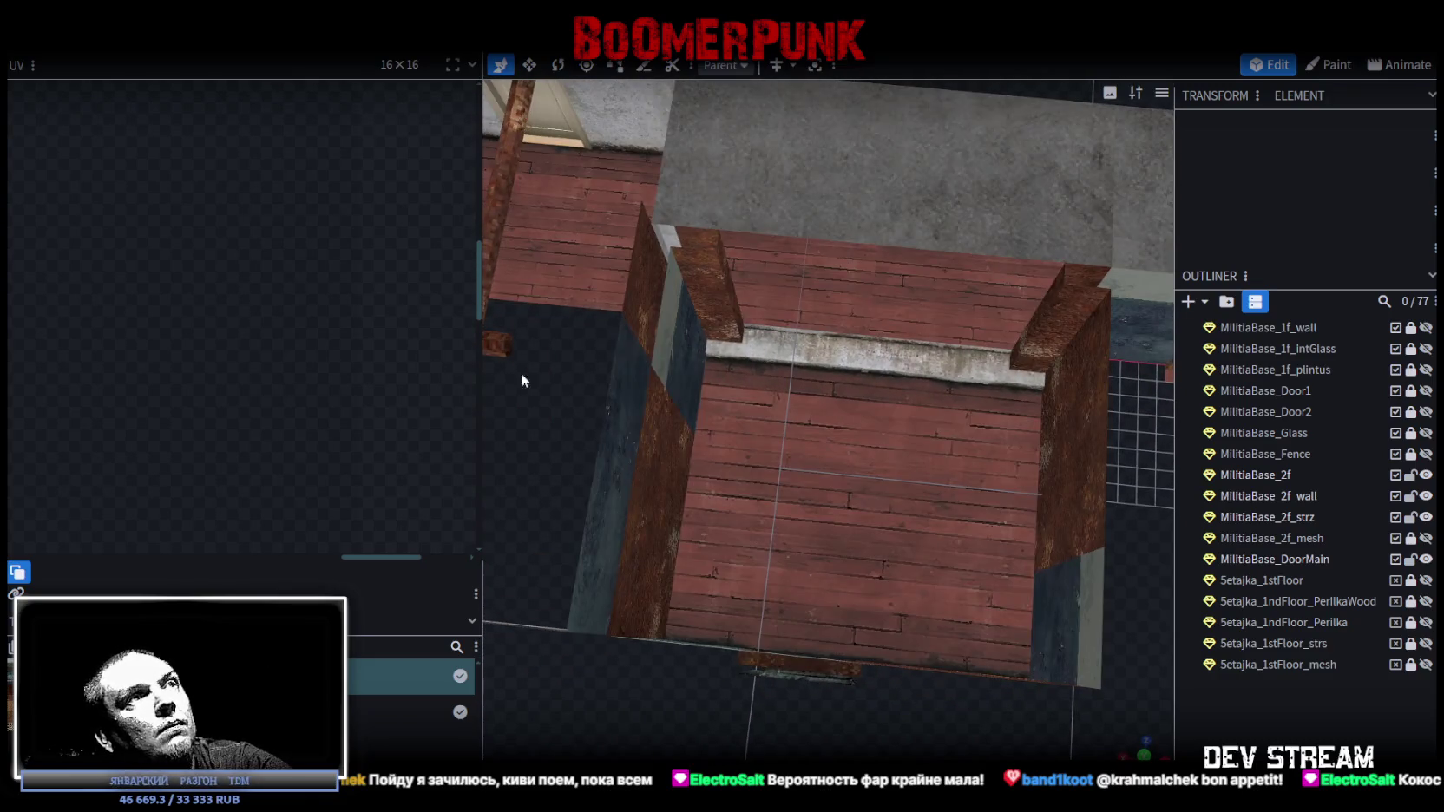
- Pull back to the whole building and select MilitiaBase_2f_wall in the Outliner
scroll(1035, 466, "down", 5)
mouse_move(1083, 557)
left_mouse_down()
mouse_move(960, 545)
mouse_move(983, 551)
mouse_move(863, 570)
mouse_move(780, 557)
mouse_move(790, 616)
mouse_move(1093, 610)
mouse_move(700, 608)
mouse_move(749, 618)
mouse_move(764, 596)
mouse_move(781, 599)
left_mouse_up()
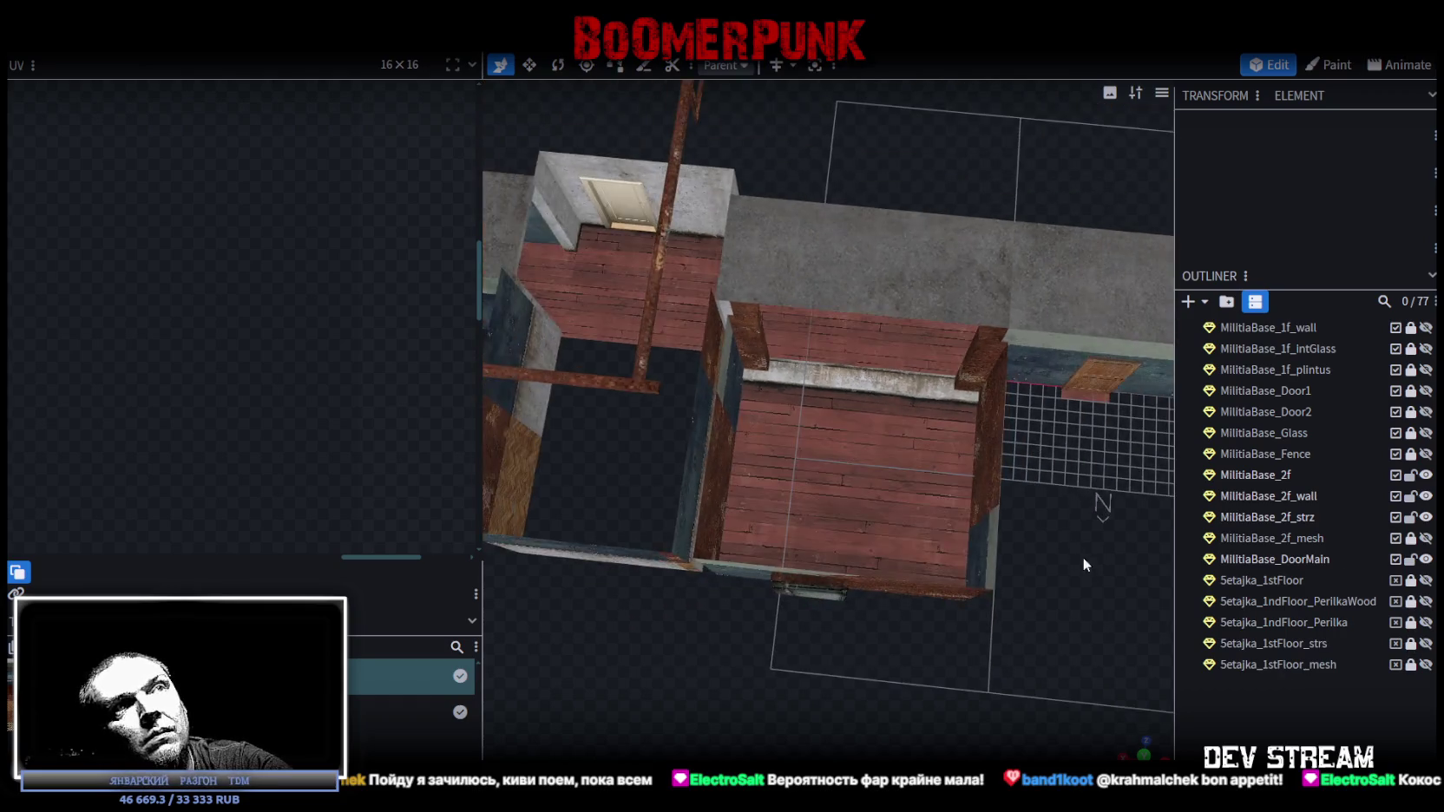
scroll(1027, 520, "down", 3)
left_click(762, 260)
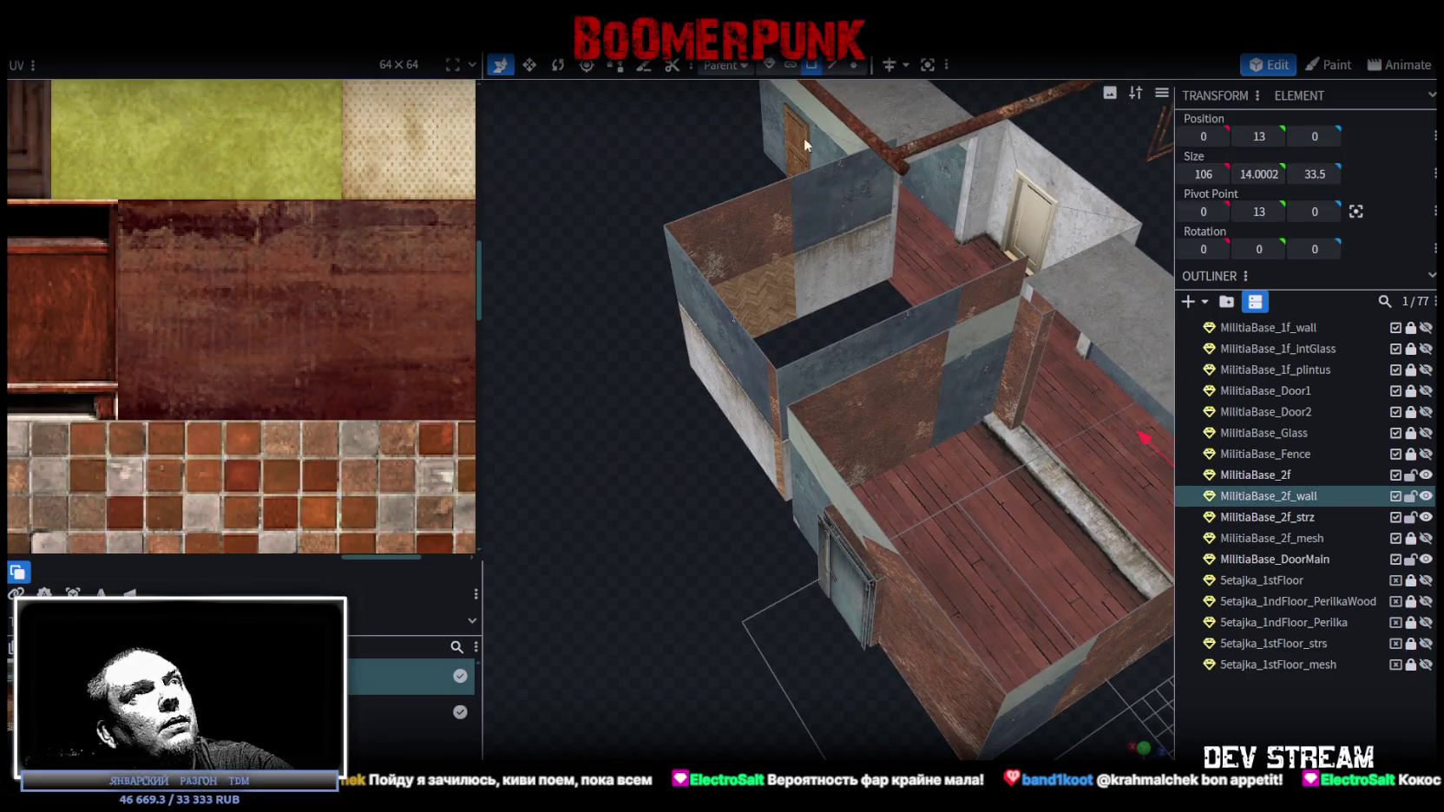
- Switch to face selection and lock MilitiaBase_2f and MilitiaBase_2f_strz
left_click(810, 67)
left_click(841, 225)
left_click(981, 365, "shift")
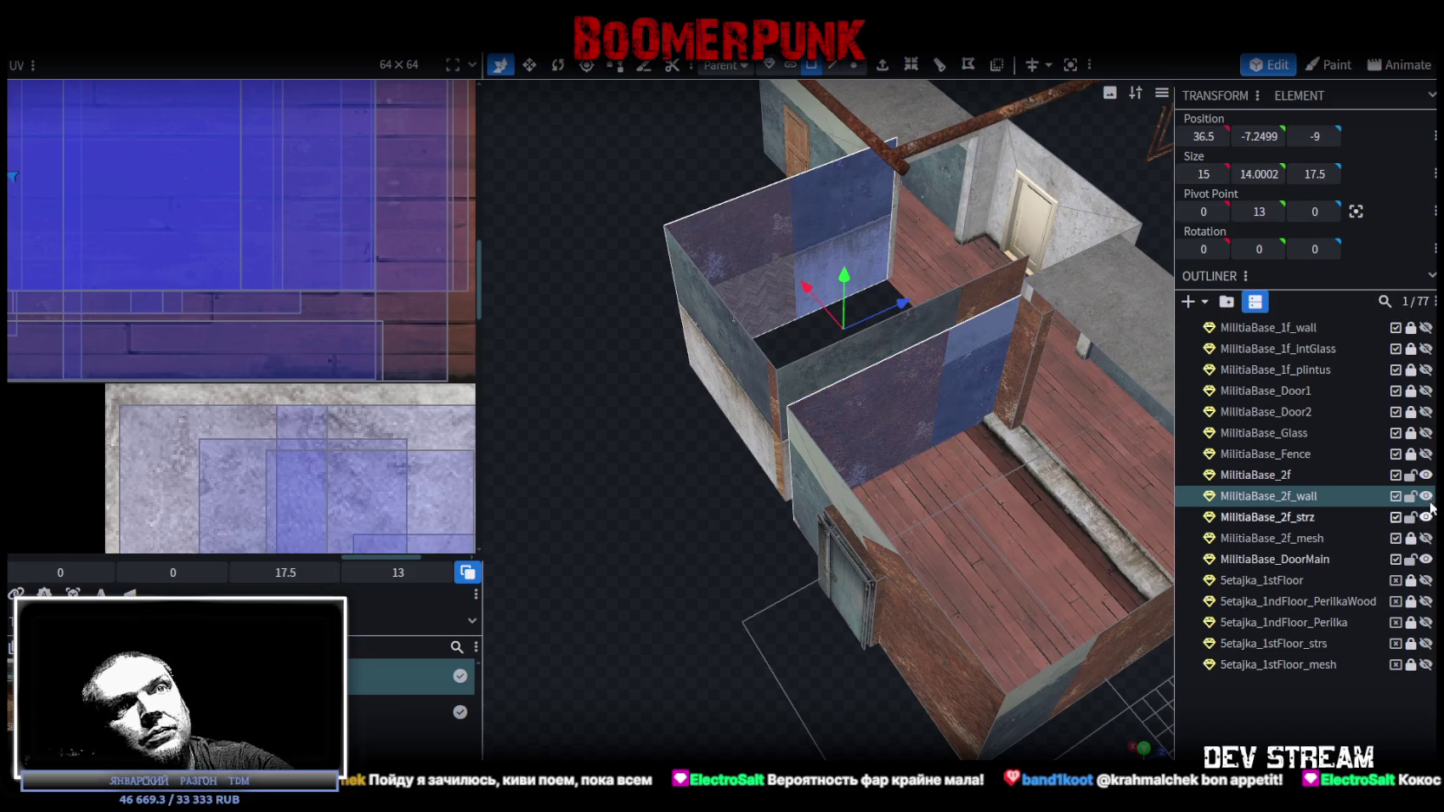
left_click(1410, 476)
left_click(1410, 518)
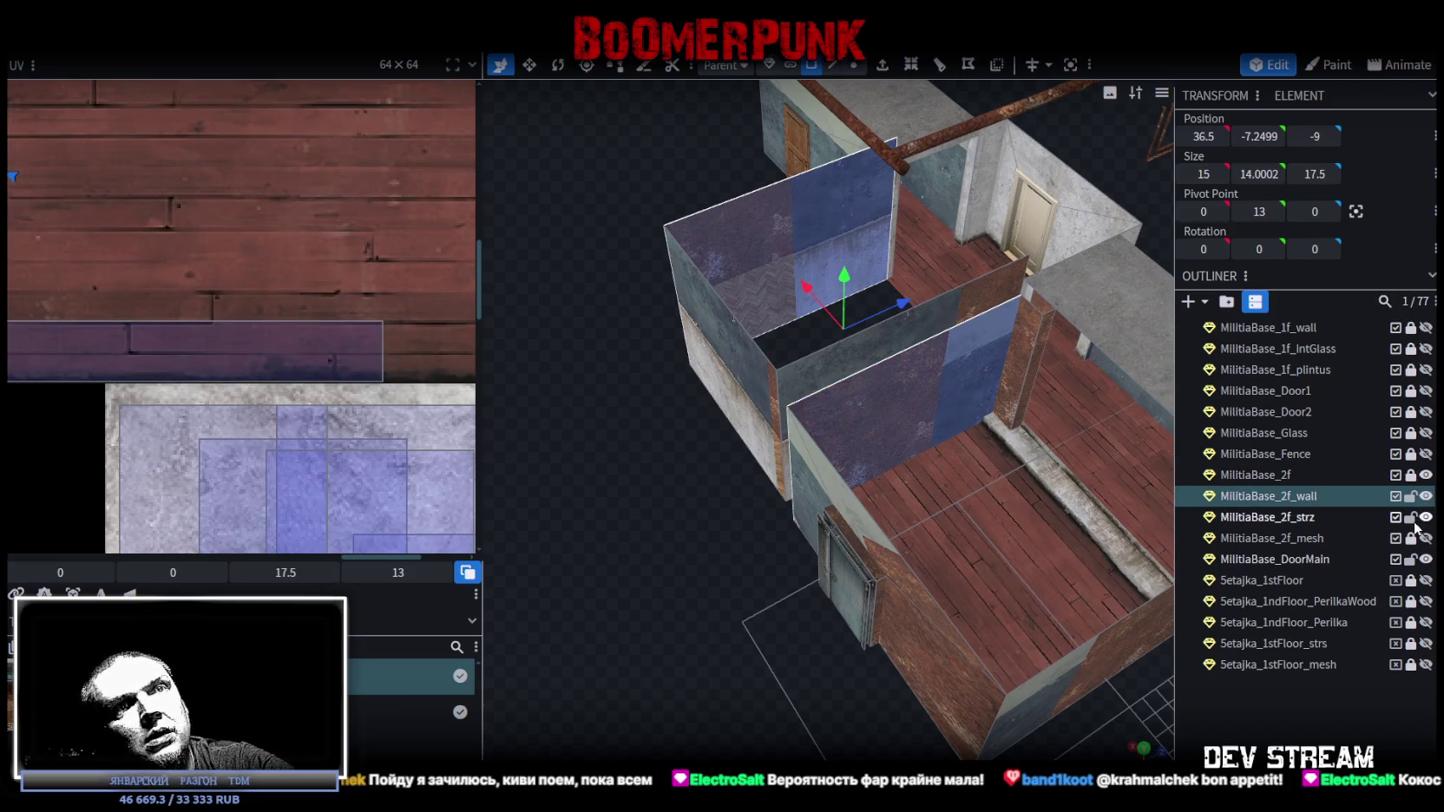
- Select the inner wall faces of the second-floor rooms
left_click(852, 347)
left_click(782, 226, "shift")
left_click(911, 405, "shift")
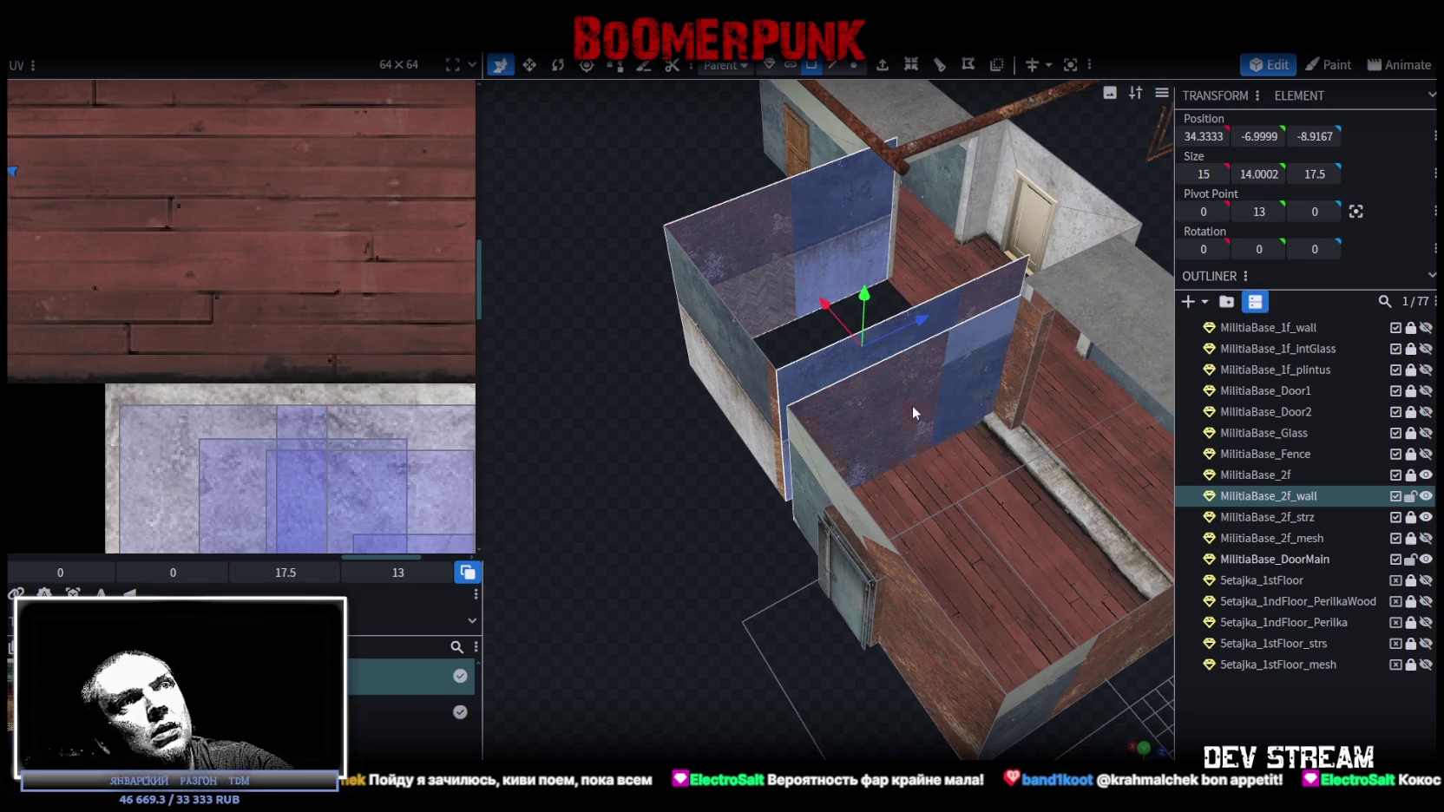
left_click(1072, 710, "shift")
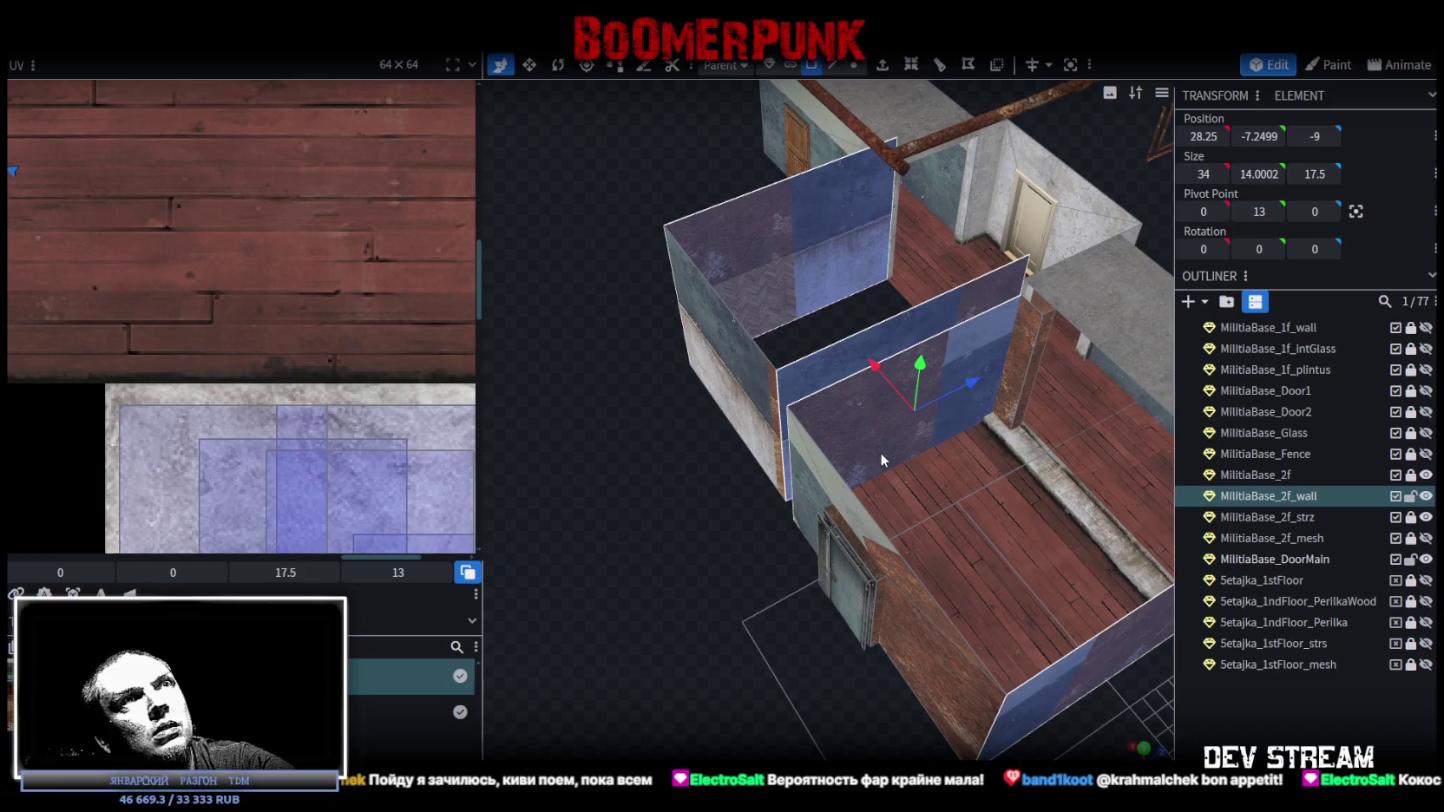
left_click_drag(879, 452, 739, 559)
scroll(264, 386, "down", 5)
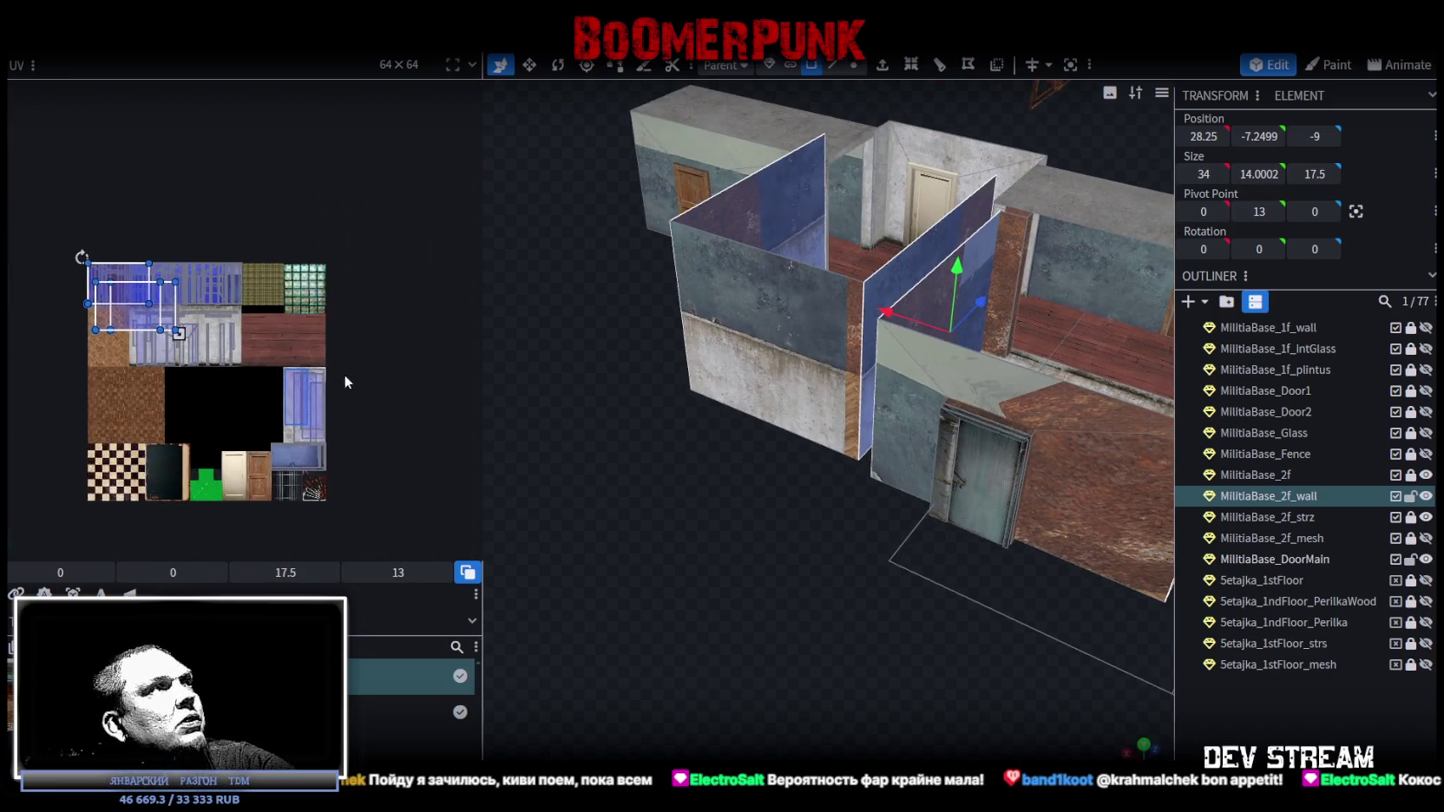
- Move the selected wall faces' UVs onto the grey concrete texture
left_click_drag(87, 260, 147, 425)
scroll(75, 392, "up", 3)
left_click(191, 352)
left_click_drag(298, 339, 296, 220)
mouse_move(816, 538)
left_mouse_down()
mouse_move(873, 591)
mouse_move(870, 574)
left_mouse_up()
scroll(229, 288, "up", 3)
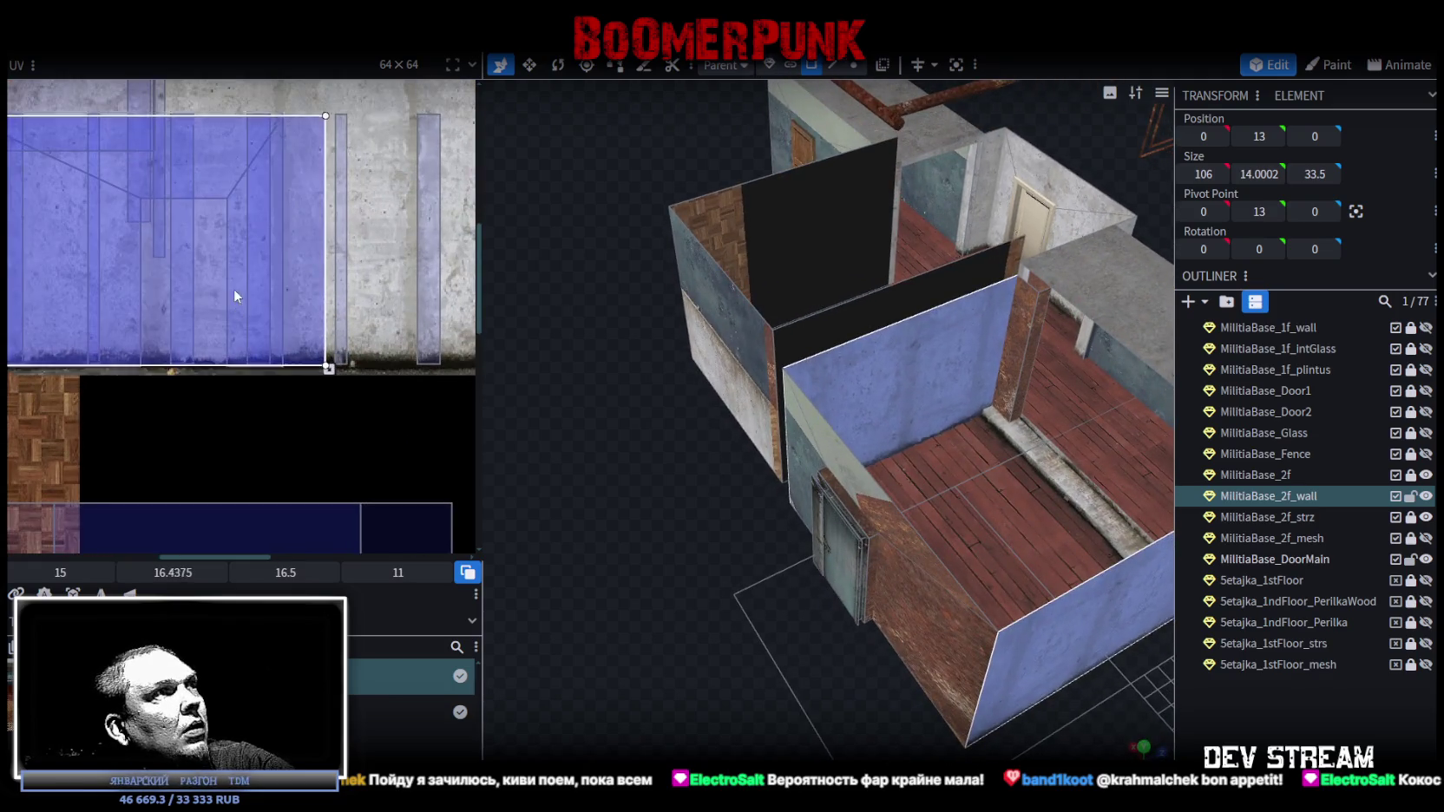
left_click_drag(219, 301, 216, 302)
scroll(304, 366, "down", 2)
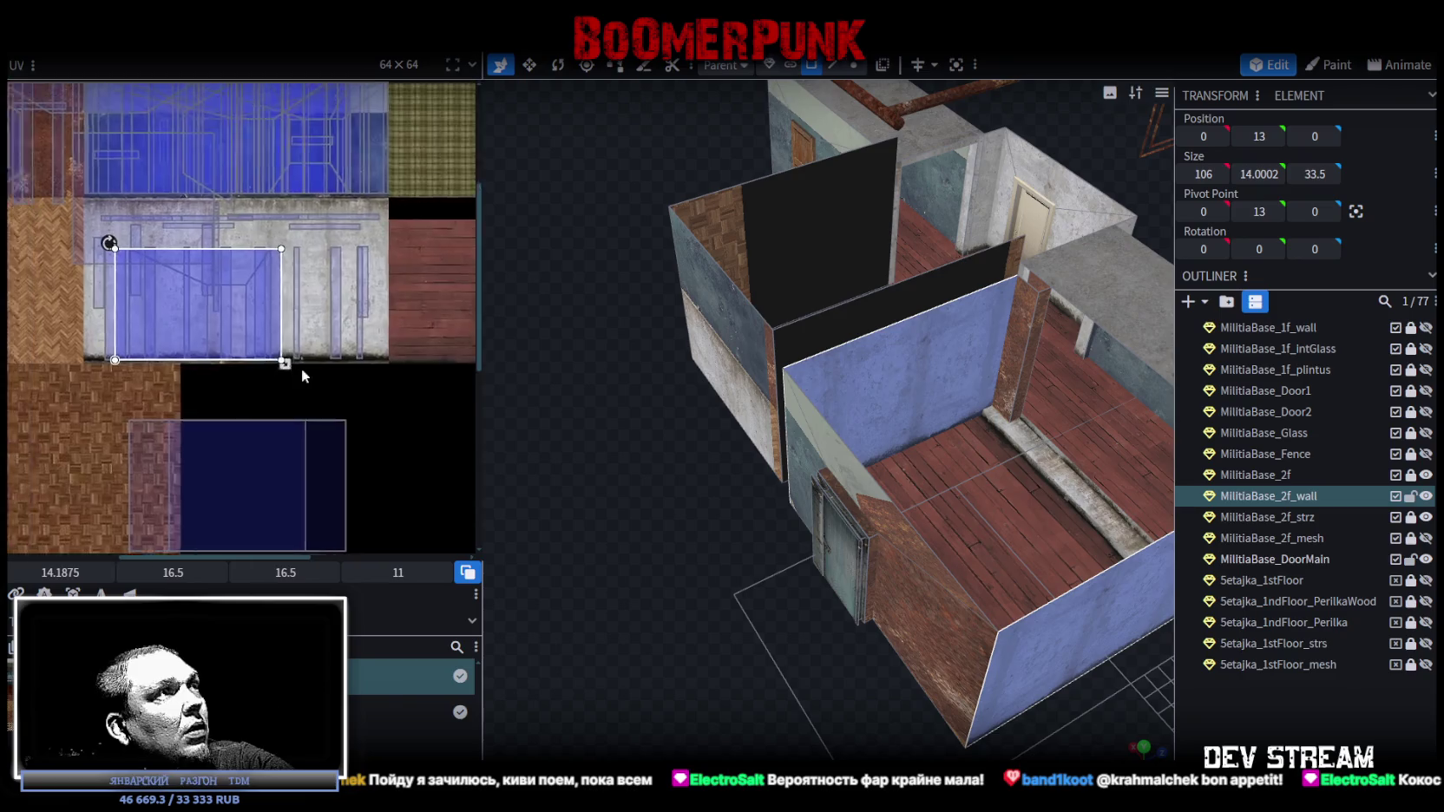
scroll(211, 315, "up", 4)
scroll(330, 413, "up", 3)
left_click_drag(412, 429, 291, 426)
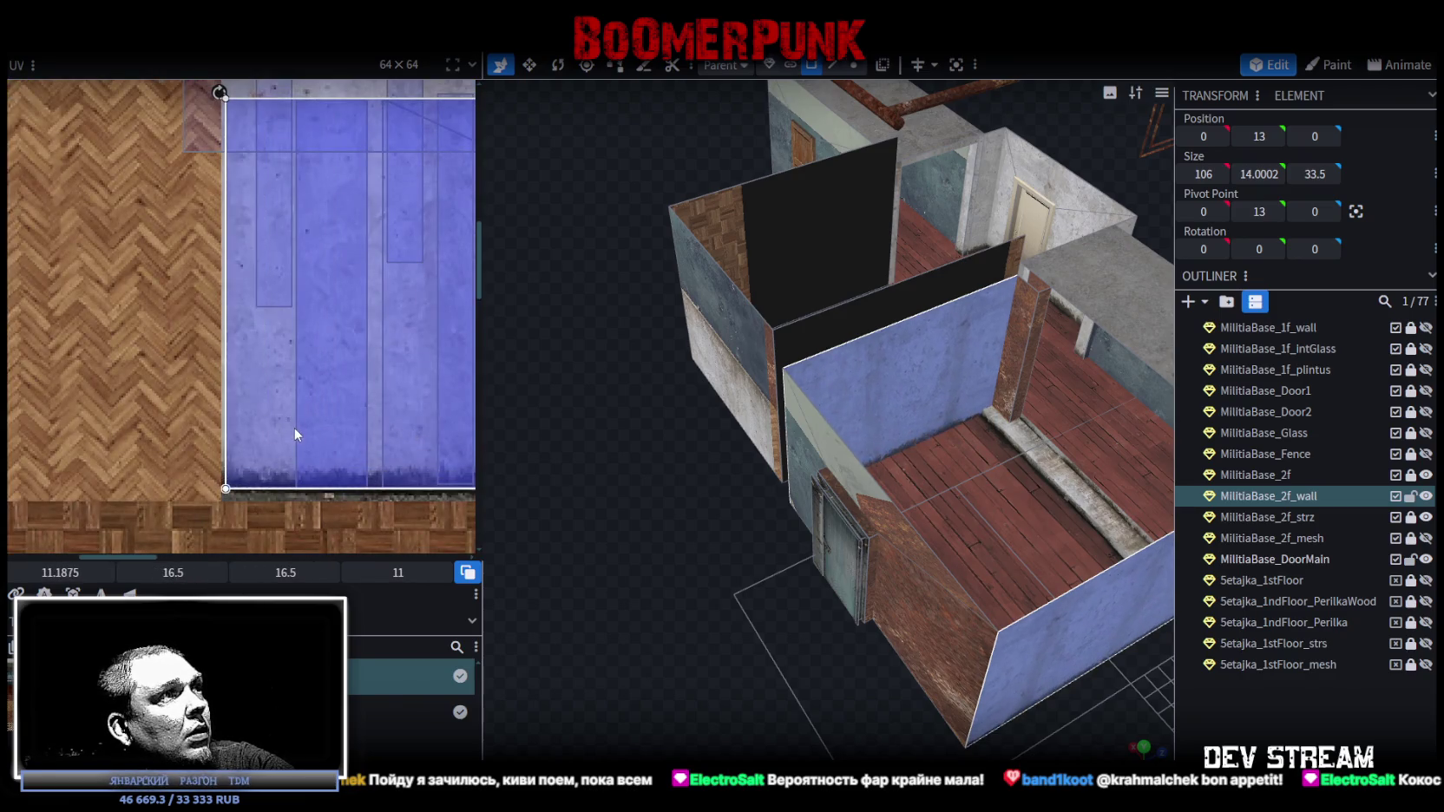
scroll(365, 429, "down", 3)
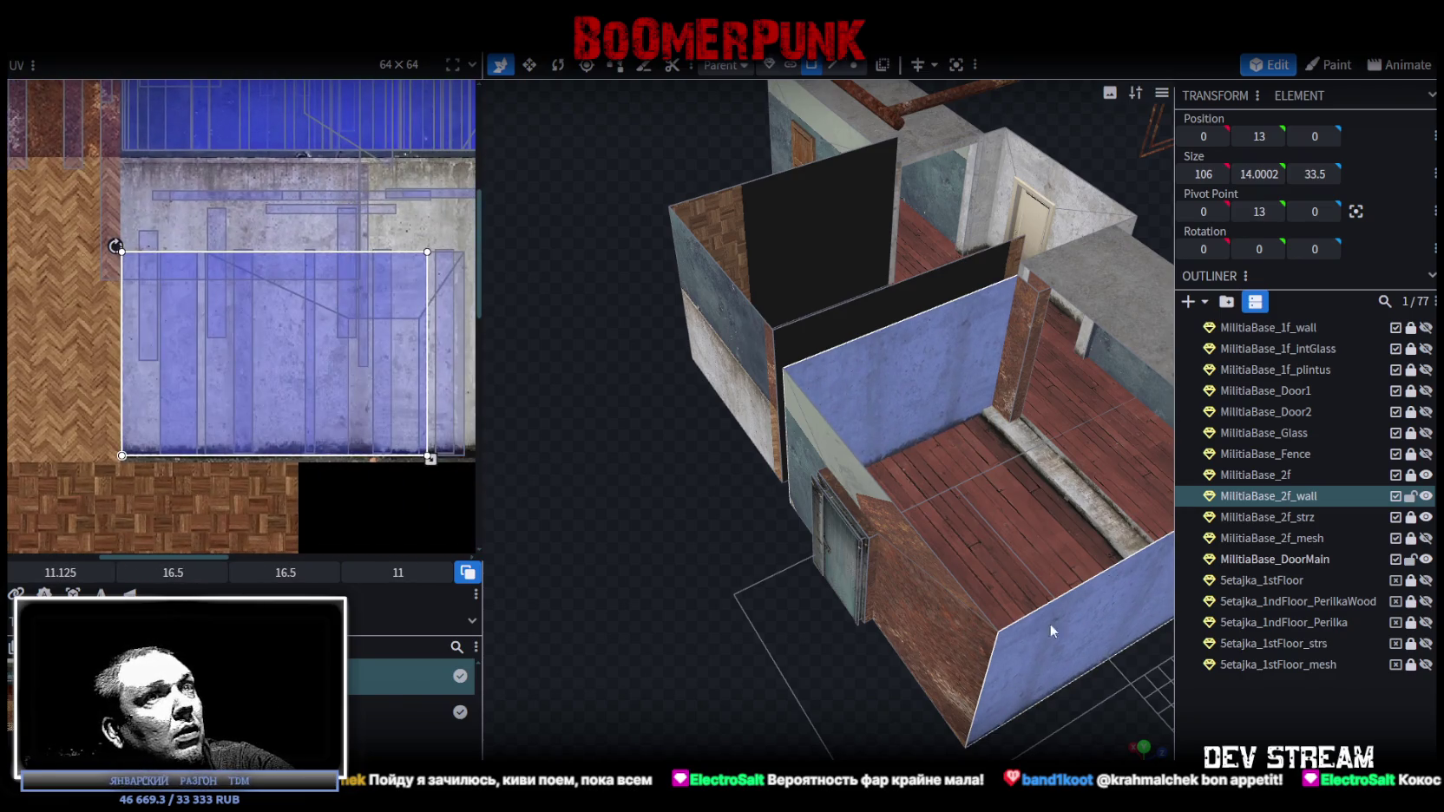
- Shift the right-hand wall face's UV area across the concrete
left_click(1085, 662)
scroll(193, 410, "right", 3)
left_click_drag(121, 382, 364, 387)
scroll(364, 387, "up", 3)
left_click(253, 411)
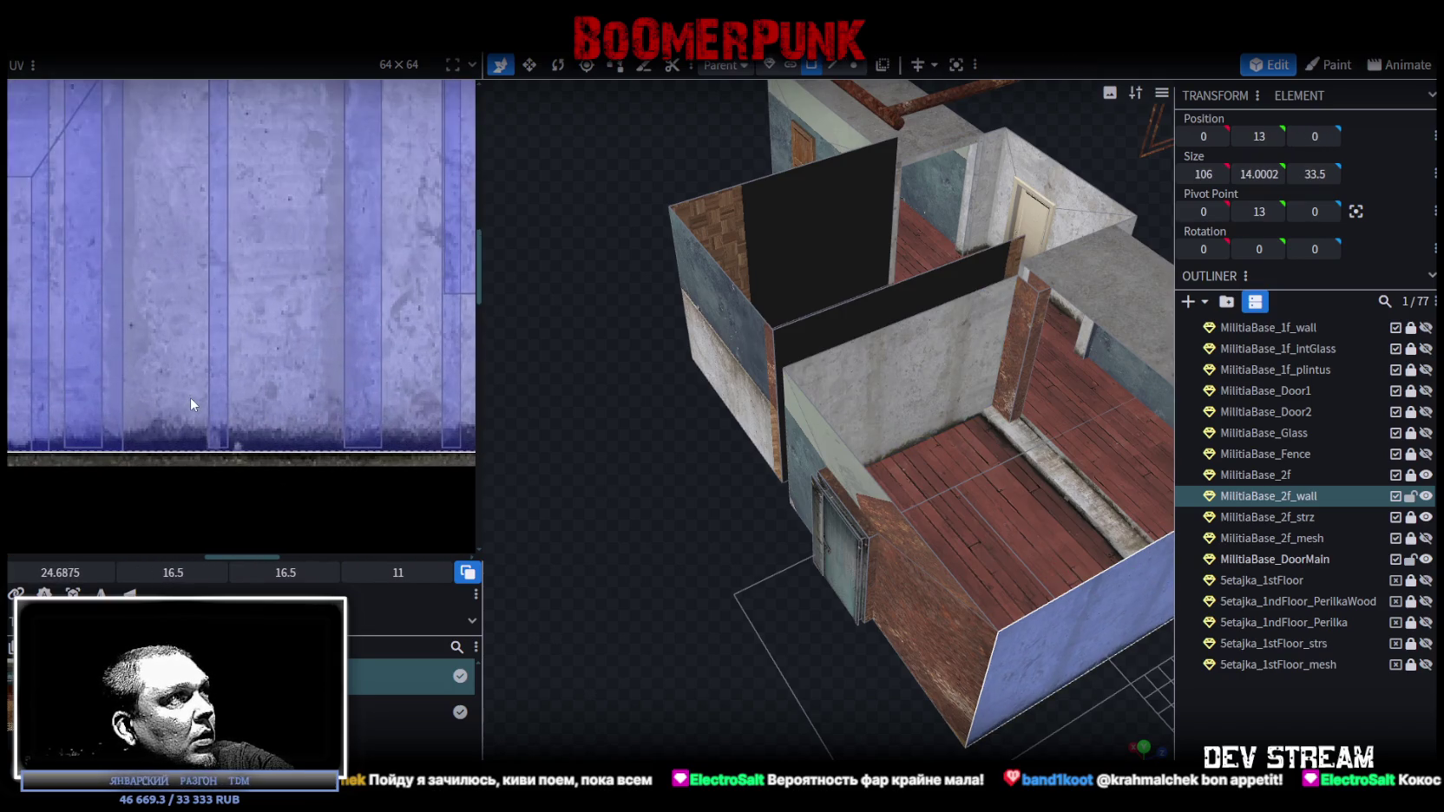
scroll(245, 389, "down", 3)
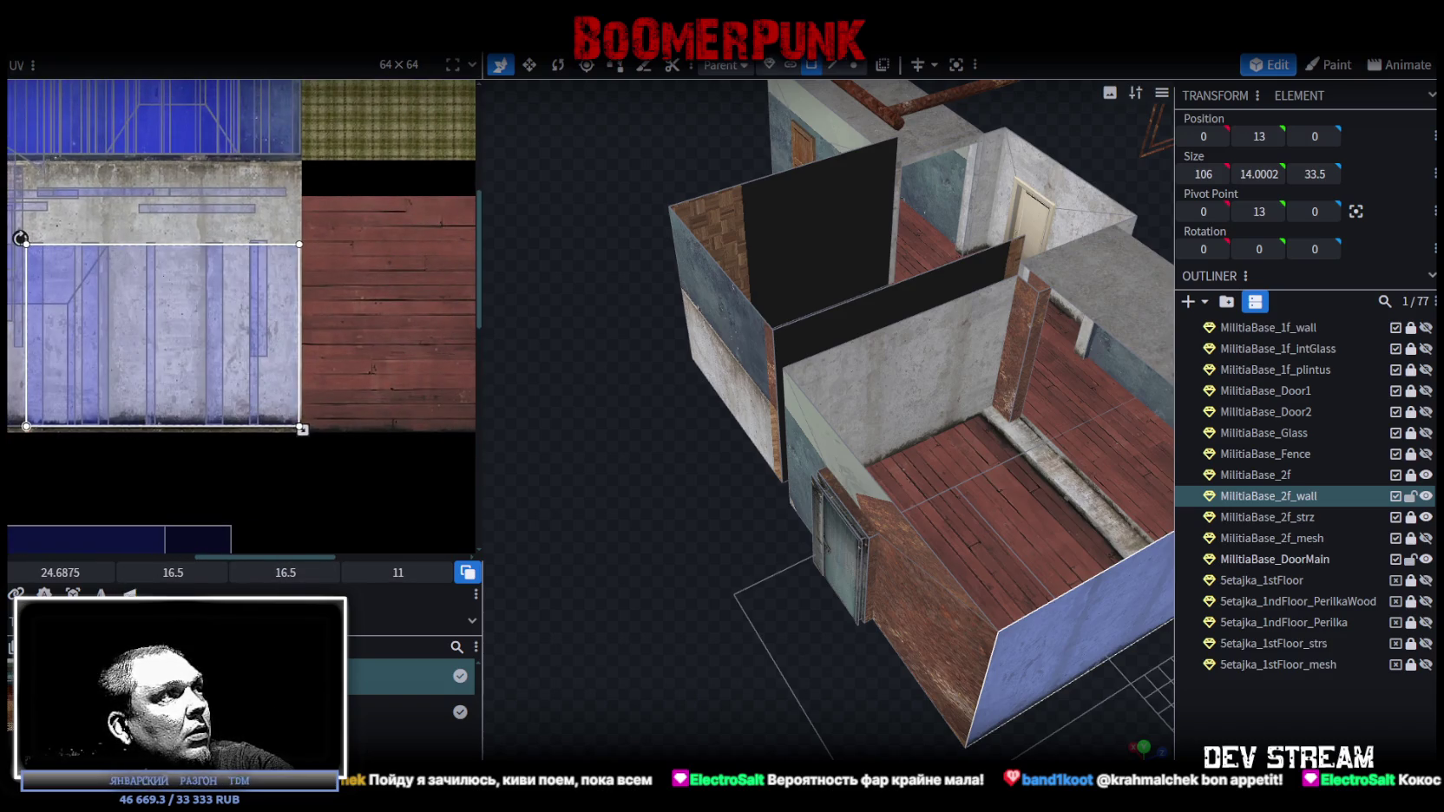
mouse_move(660, 618)
left_mouse_down()
mouse_move(840, 636)
mouse_move(756, 610)
mouse_move(775, 652)
left_mouse_up()
- Remap the left wall's dark inner face onto the concrete area
left_click(847, 411)
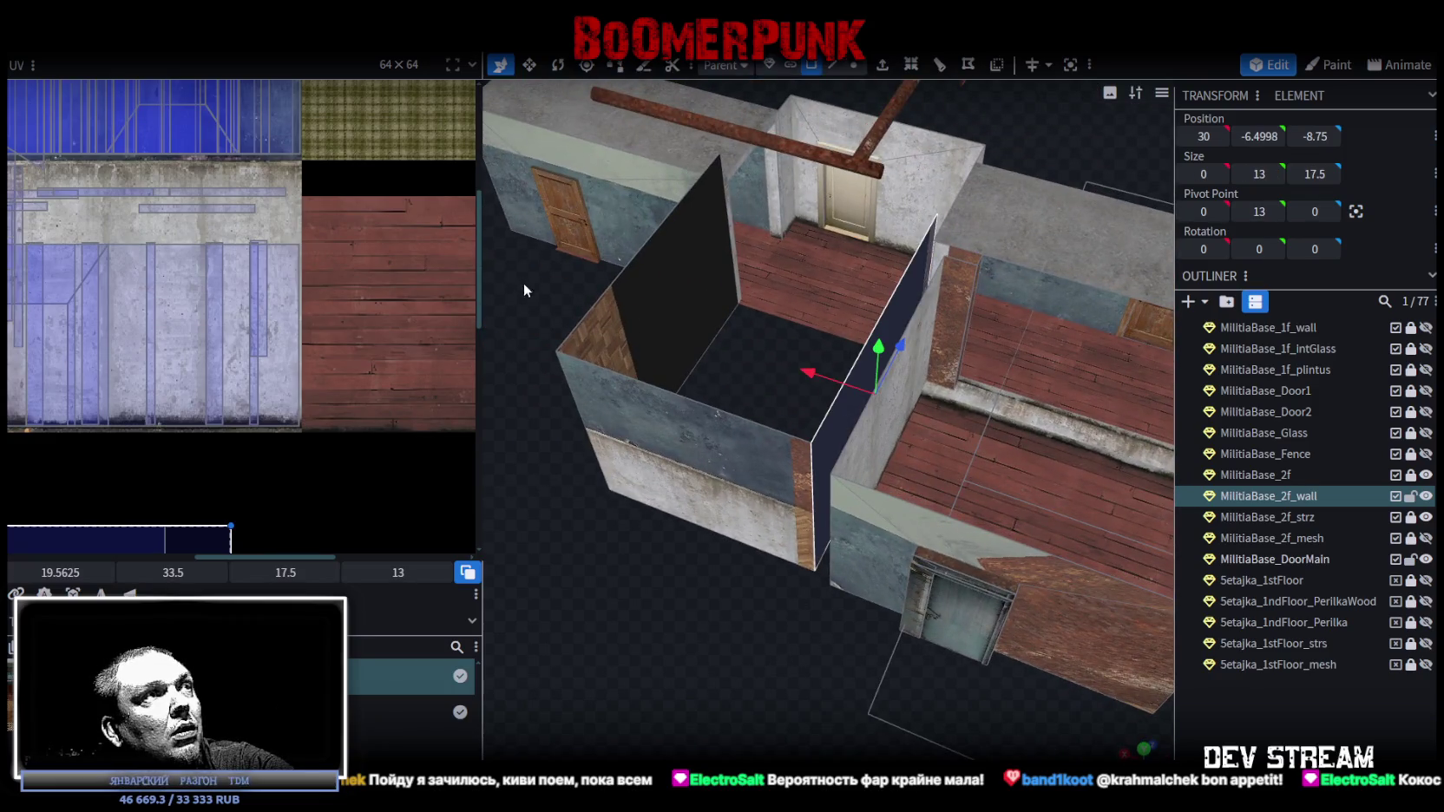
left_click(623, 323)
scroll(177, 469, "down", 2)
scroll(315, 412, "up", 3)
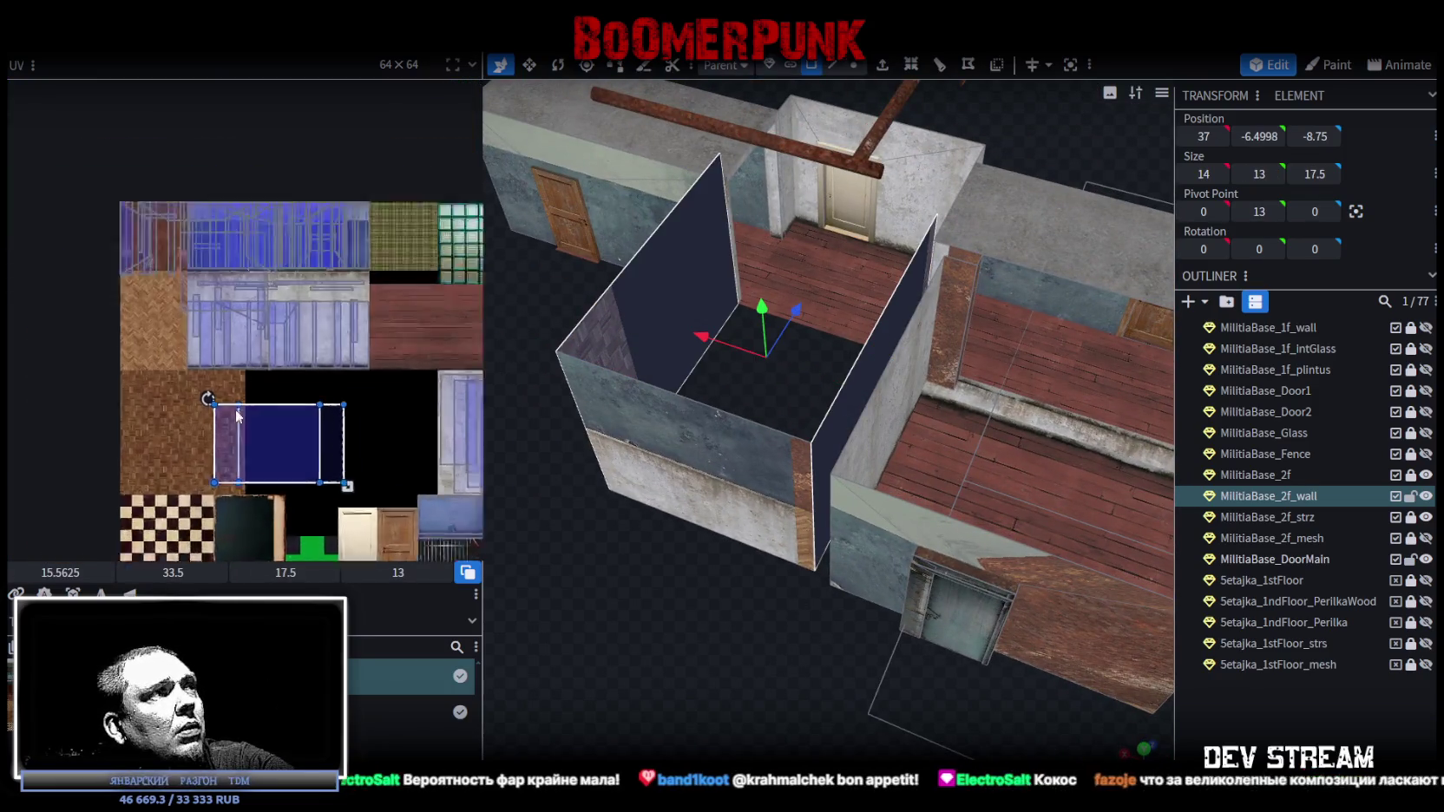
mouse_move(294, 315)
left_mouse_down()
mouse_move(275, 269)
mouse_move(238, 325)
left_mouse_up()
scroll(207, 283, "up", 4)
scroll(215, 332, "up", 2)
left_click_drag(208, 387, 214, 387)
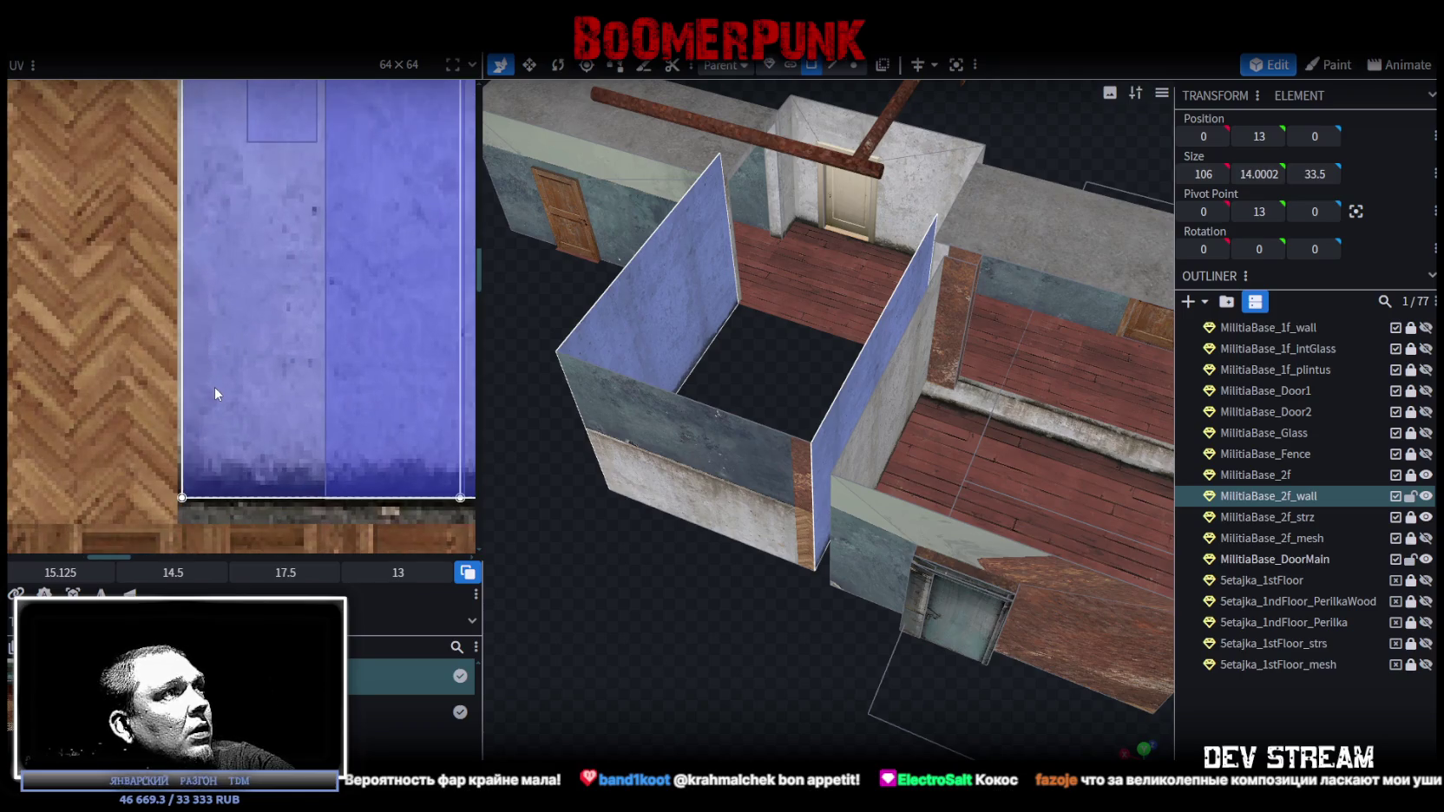
scroll(249, 401, "down", 3)
mouse_move(651, 554)
left_mouse_down()
mouse_move(727, 665)
mouse_move(789, 415)
left_mouse_up()
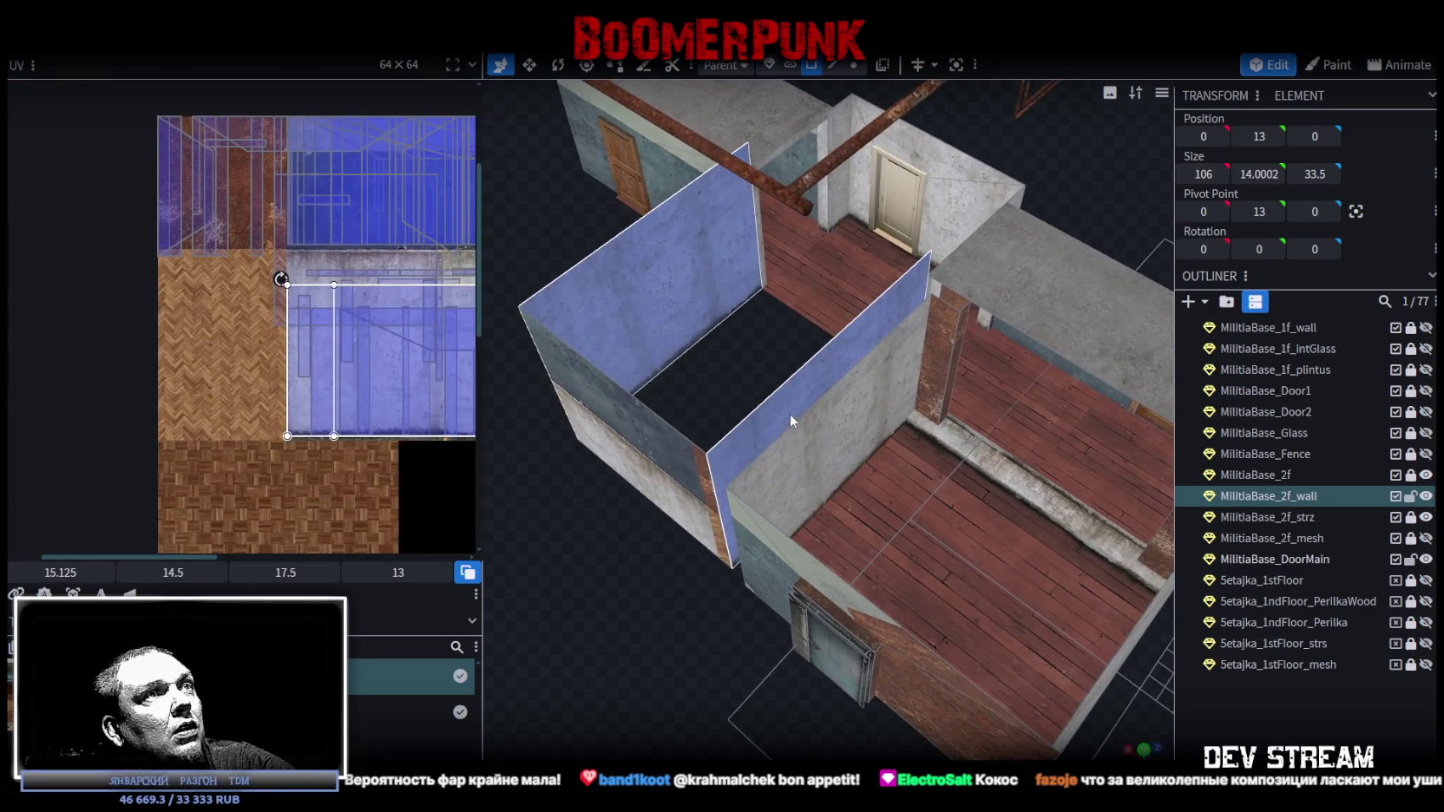
- Move another wall face's UV area right and align it on the concrete
left_click(631, 386)
scroll(401, 369, "down", 2)
scroll(273, 378, "up", 4)
left_click_drag(185, 392, 273, 386)
scroll(300, 408, "up", 3)
mouse_move(326, 441)
left_mouse_down()
mouse_move(350, 421)
mouse_move(345, 438)
left_mouse_up()
mouse_move(950, 627)
left_mouse_down()
mouse_move(708, 617)
mouse_move(832, 474)
left_mouse_up()
- Map the front wall face onto the concrete texture
left_click(831, 475)
scroll(245, 364, "down", 4)
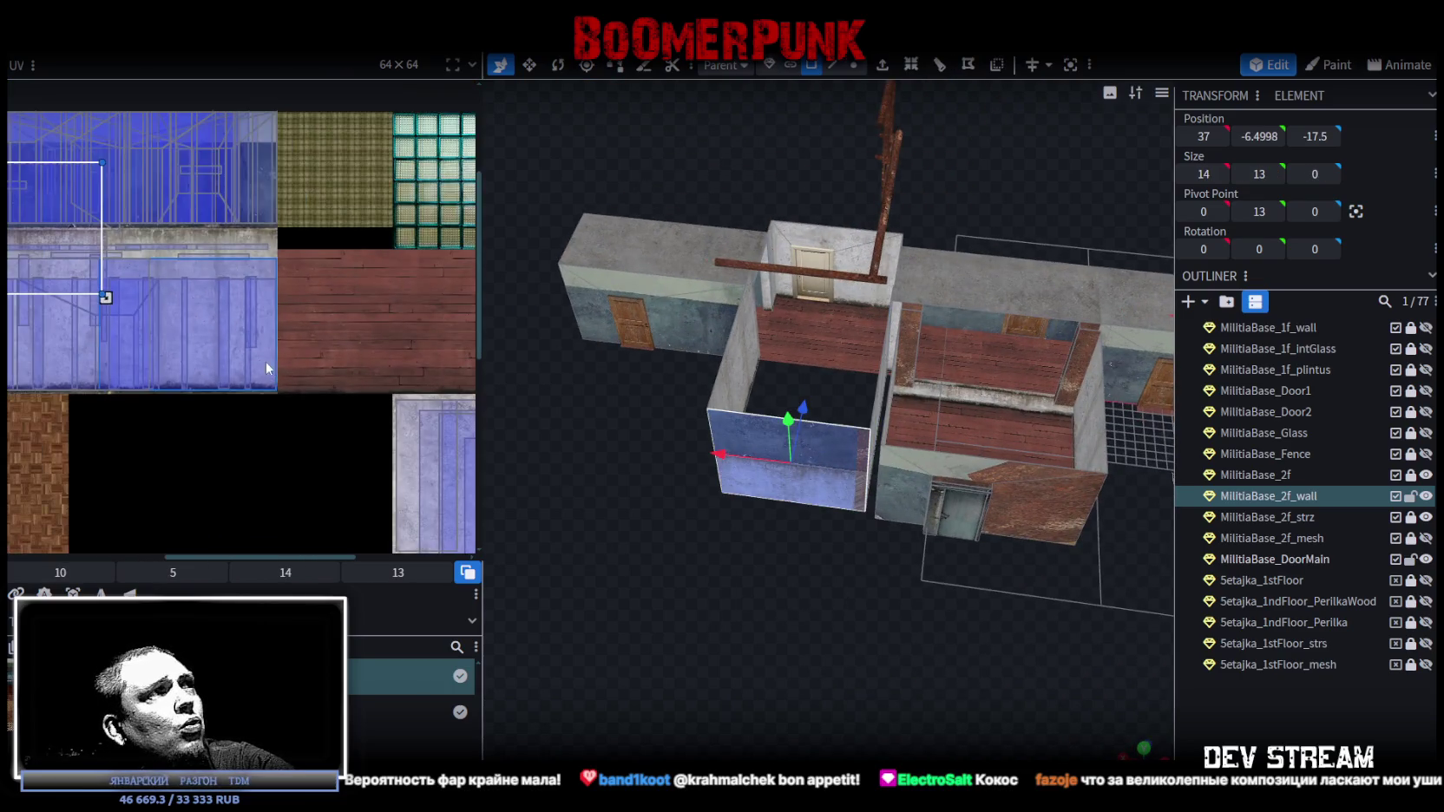
scroll(109, 286, "up", 1)
mouse_move(104, 279)
left_mouse_down()
mouse_move(206, 356)
mouse_move(191, 381)
mouse_move(200, 397)
left_mouse_up()
scroll(200, 384, "up", 3)
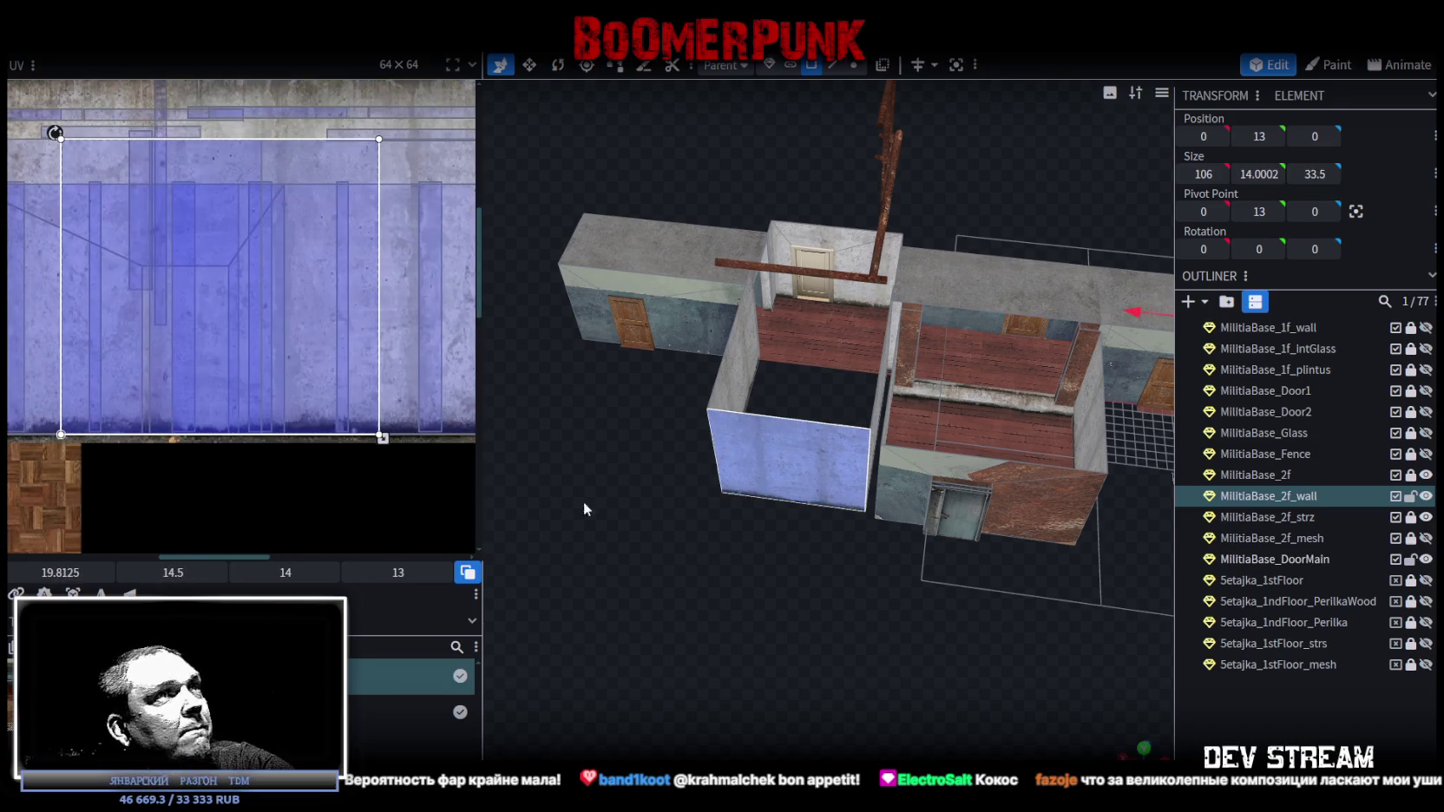
mouse_move(769, 614)
left_mouse_down()
mouse_move(959, 598)
mouse_move(994, 610)
mouse_move(716, 625)
mouse_move(807, 650)
mouse_move(739, 581)
mouse_move(1037, 610)
mouse_move(979, 646)
mouse_move(925, 577)
mouse_move(933, 592)
mouse_move(817, 639)
mouse_move(788, 599)
mouse_move(743, 431)
left_mouse_up()
left_click(952, 608)
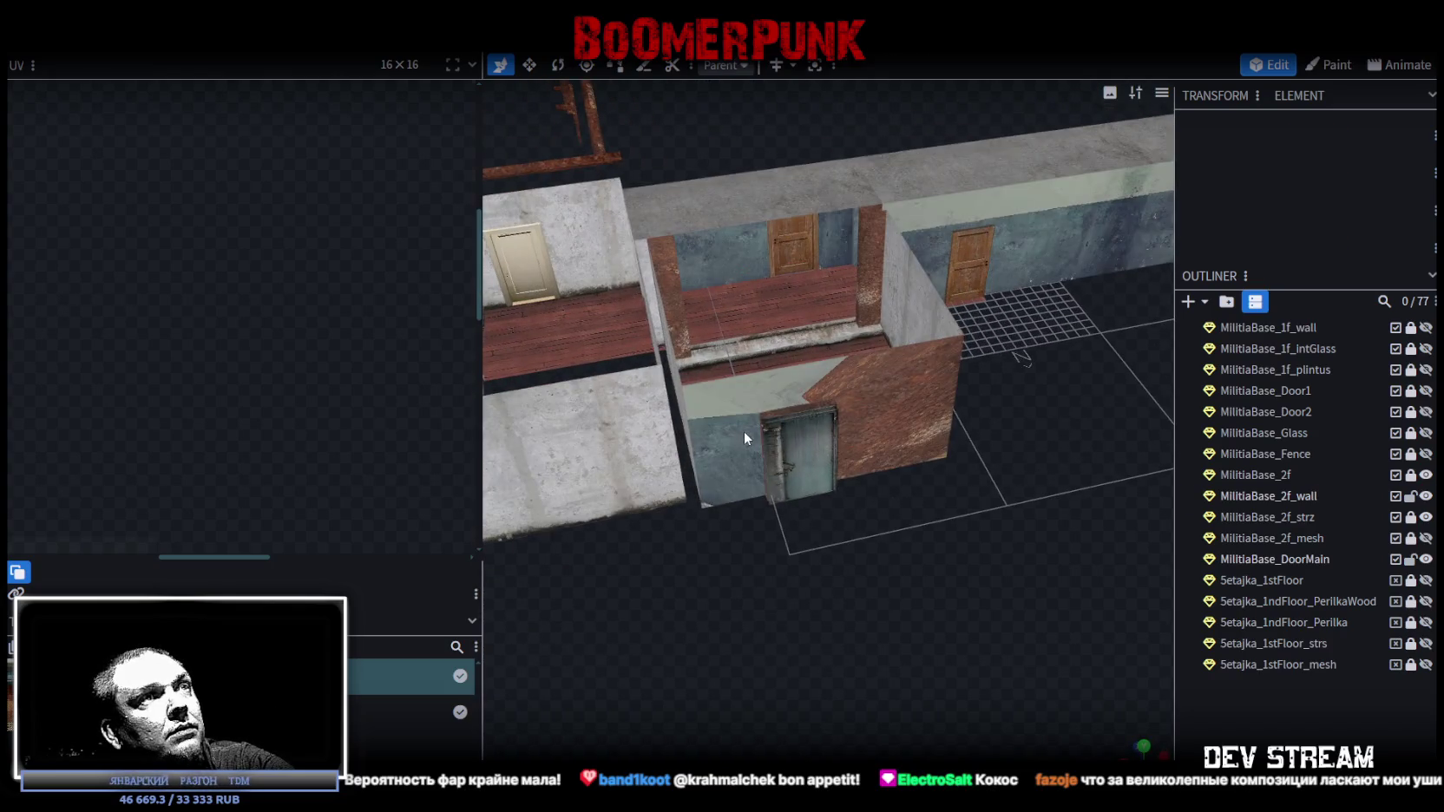
- Select the metal-door wall and view it straight on from the front (KP_1)
left_click(743, 431)
mouse_move(917, 423)
left_mouse_down()
mouse_move(846, 582)
mouse_move(938, 552)
mouse_move(956, 572)
mouse_move(609, 572)
mouse_move(634, 596)
mouse_move(748, 624)
mouse_move(1033, 569)
mouse_move(987, 604)
mouse_move(998, 559)
mouse_move(840, 524)
mouse_move(531, 519)
mouse_move(908, 501)
left_mouse_up()
scroll(871, 485, "up", 2)
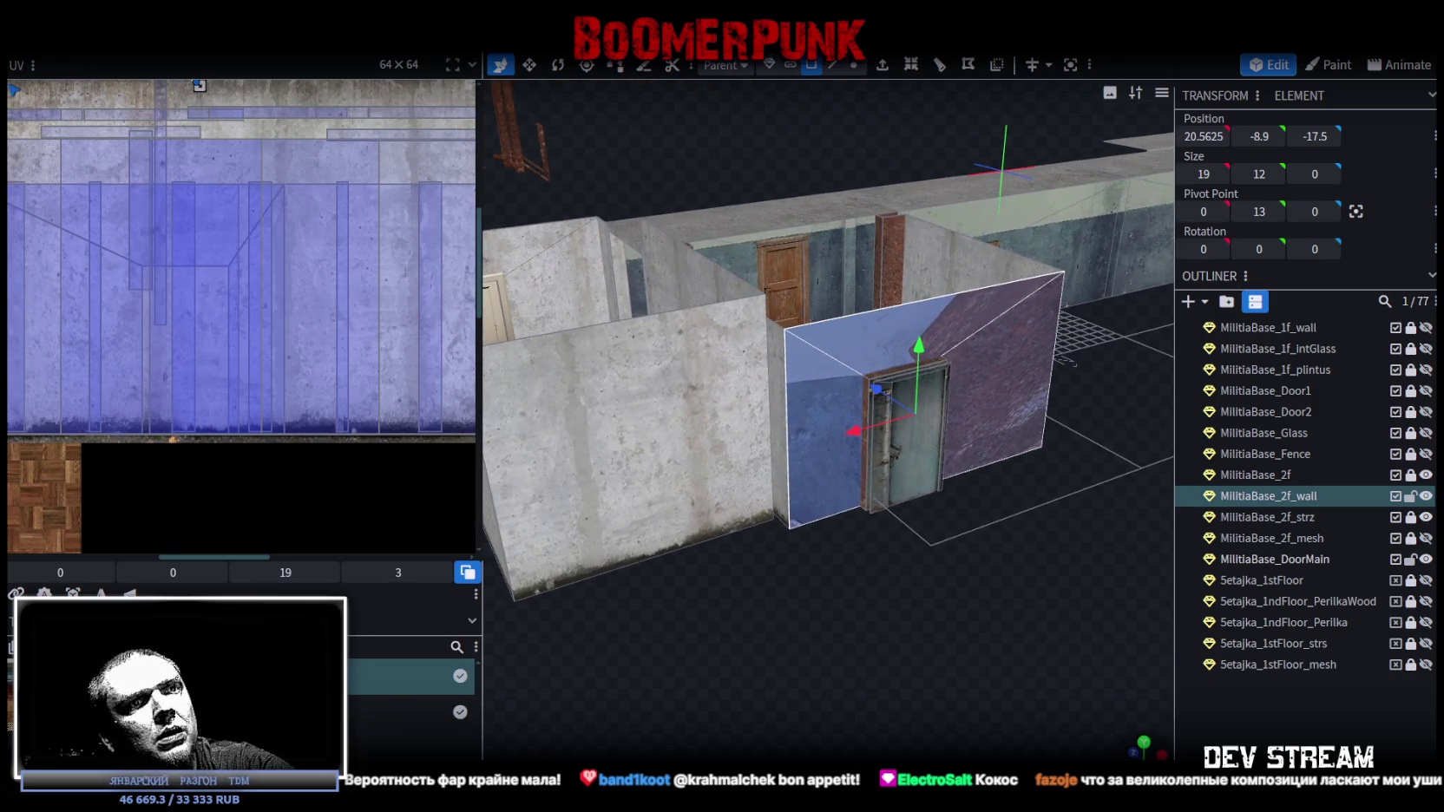
key("KP_1")
- Move the door wall's UV area off the rusty strip onto plain grey concrete
left_click_drag(82, 529, 95, 488)
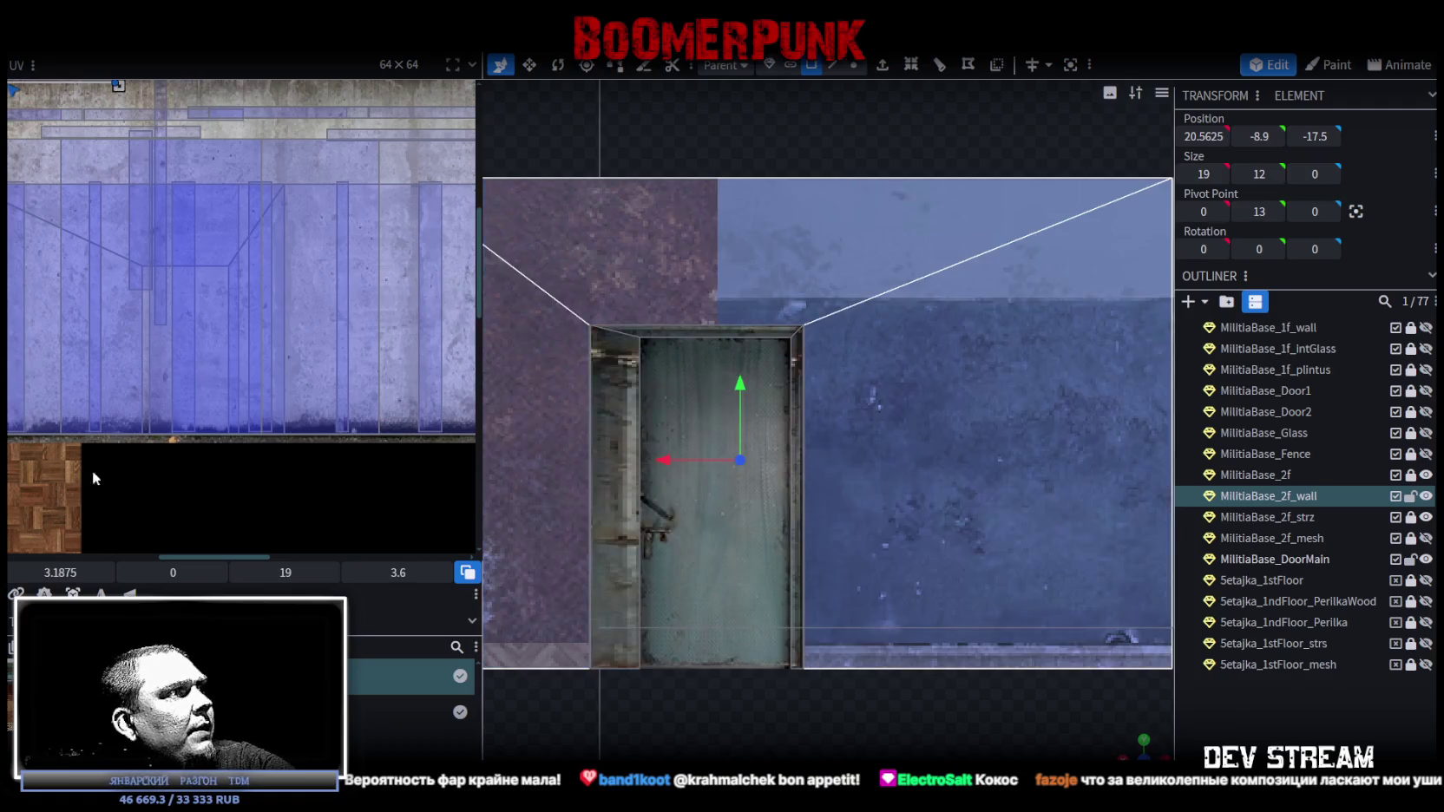
scroll(104, 431, "down", 2)
scroll(104, 424, "down", 2)
scroll(192, 469, "up", 2)
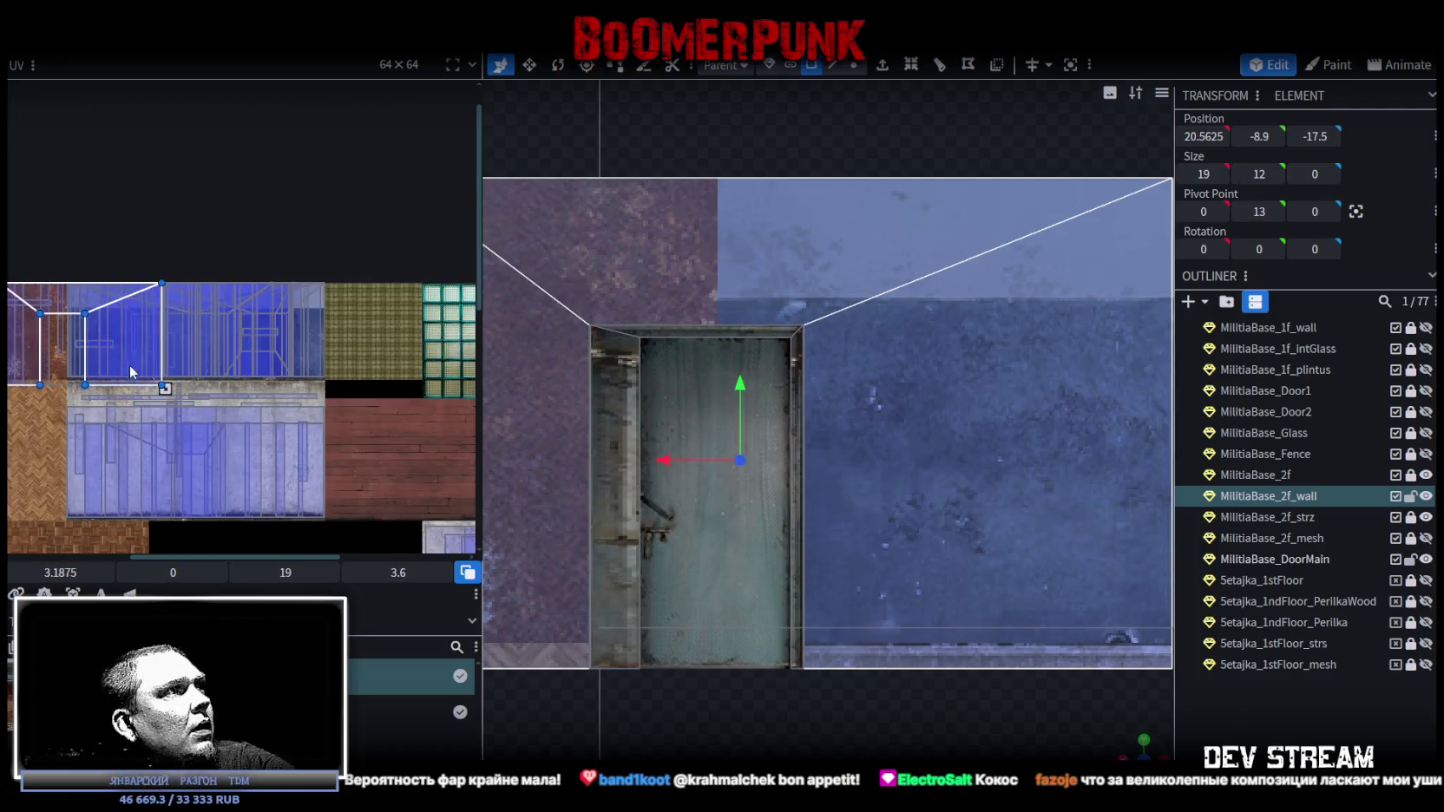
left_click_drag(130, 310, 223, 310)
scroll(184, 345, "up", 2)
left_click_drag(226, 373, 266, 536)
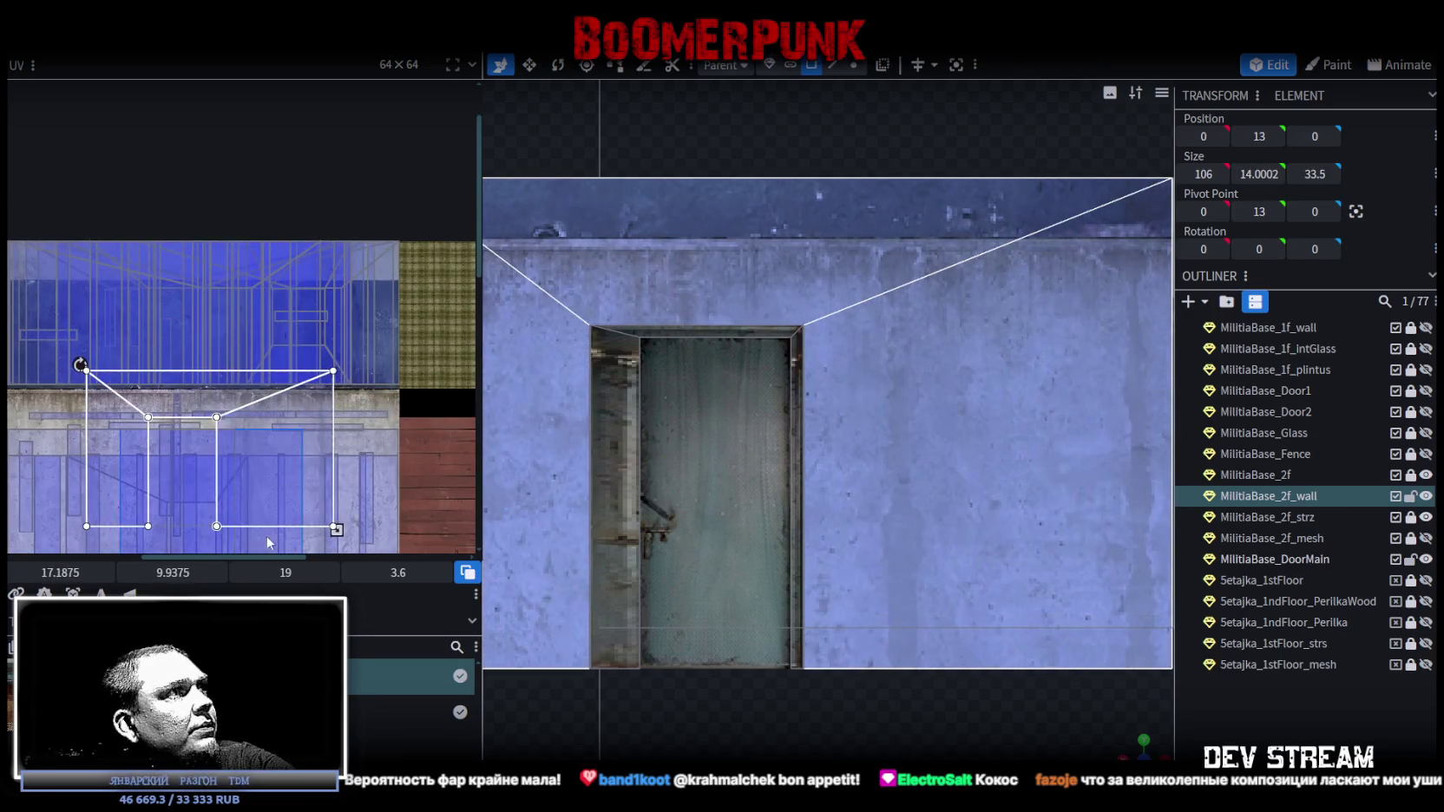
scroll(325, 347, "down", 2)
mouse_move(326, 347)
left_mouse_down()
mouse_move(278, 338)
mouse_move(288, 369)
mouse_move(328, 379)
left_mouse_up()
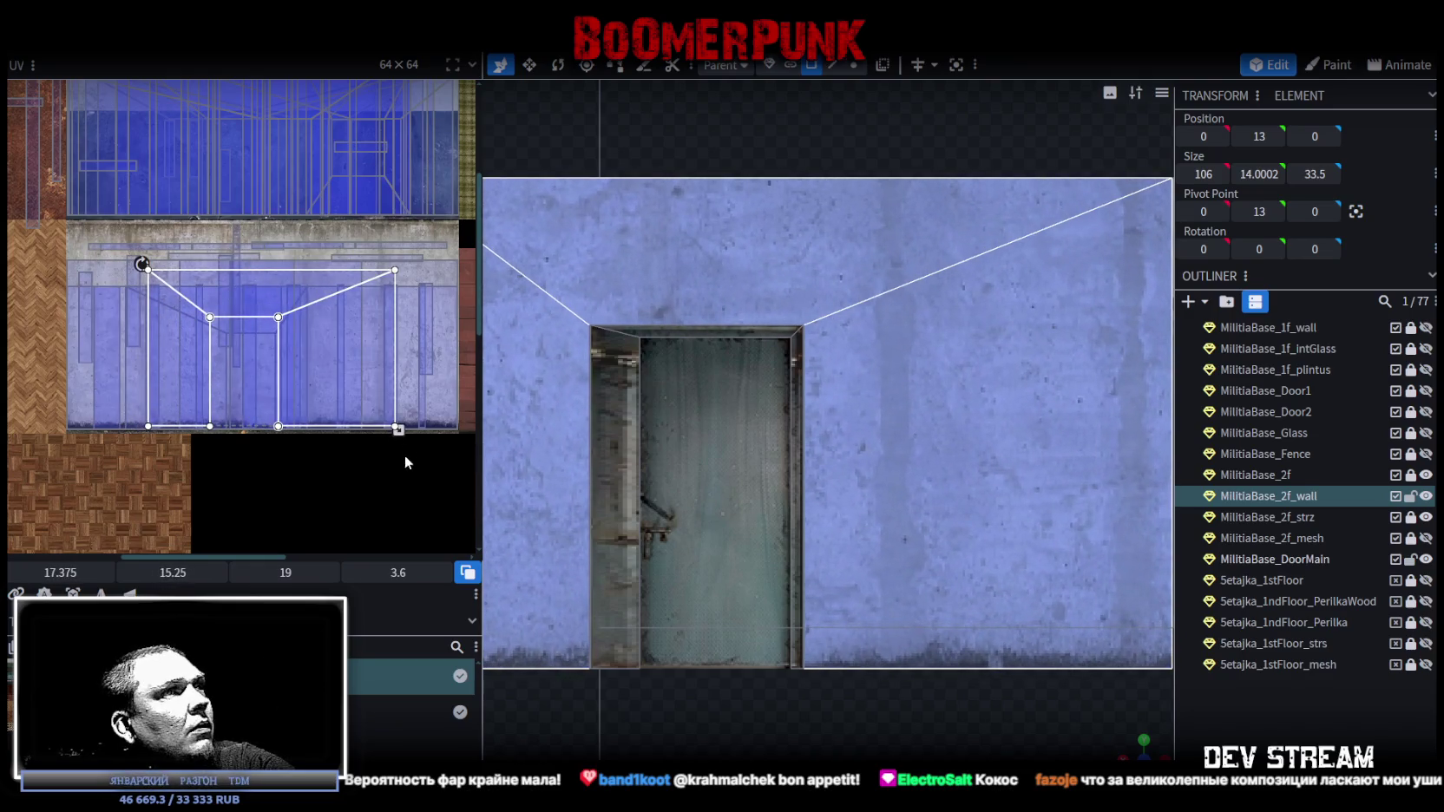
scroll(779, 668, "down", 2)
scroll(778, 668, "down", 2)
mouse_move(1143, 742)
left_mouse_down()
mouse_move(1052, 735)
mouse_move(862, 564)
mouse_move(907, 621)
mouse_move(884, 643)
mouse_move(765, 334)
left_mouse_up()
left_click(719, 334)
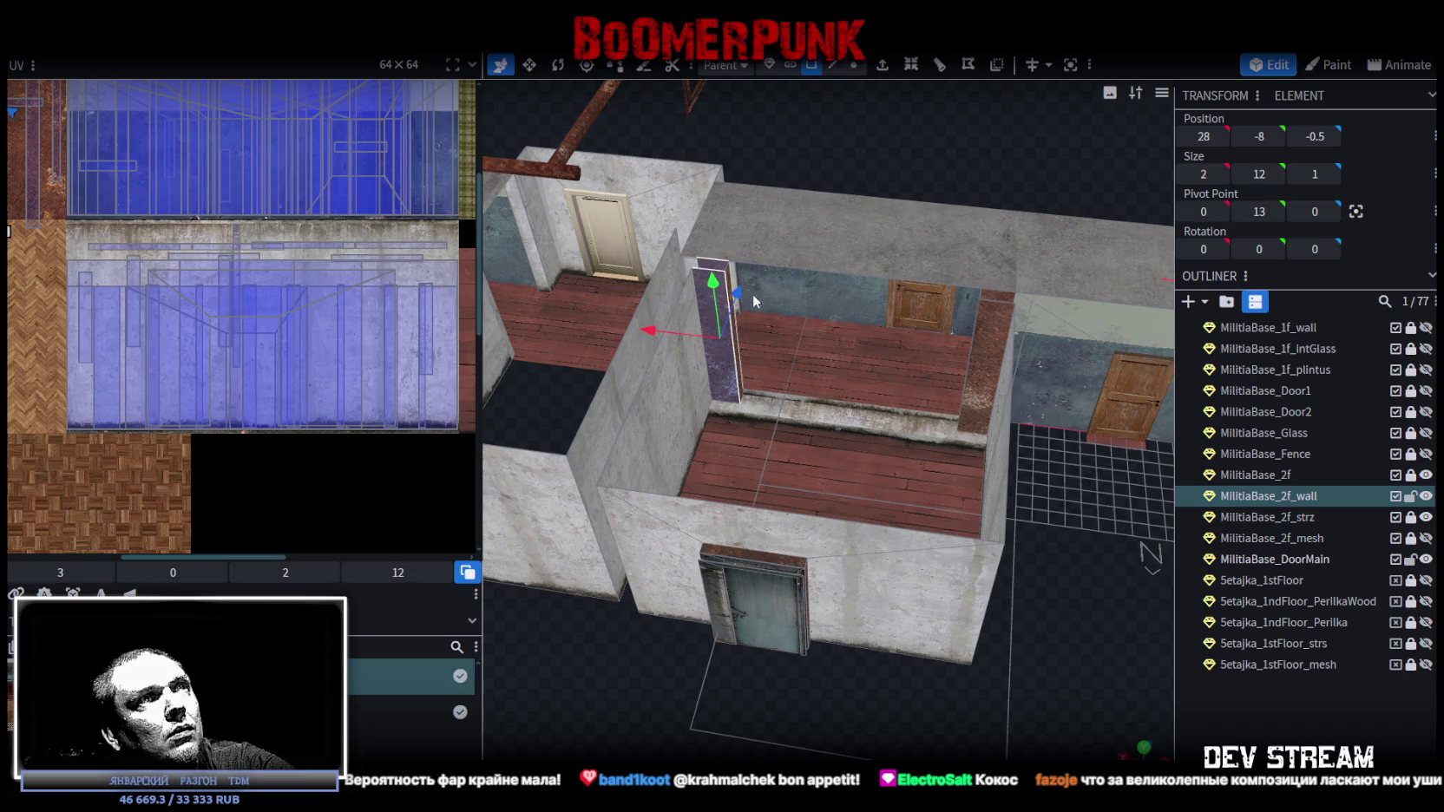
- Select both narrow pillars and move their UVs onto the concrete area
left_click_drag(747, 386, 944, 356)
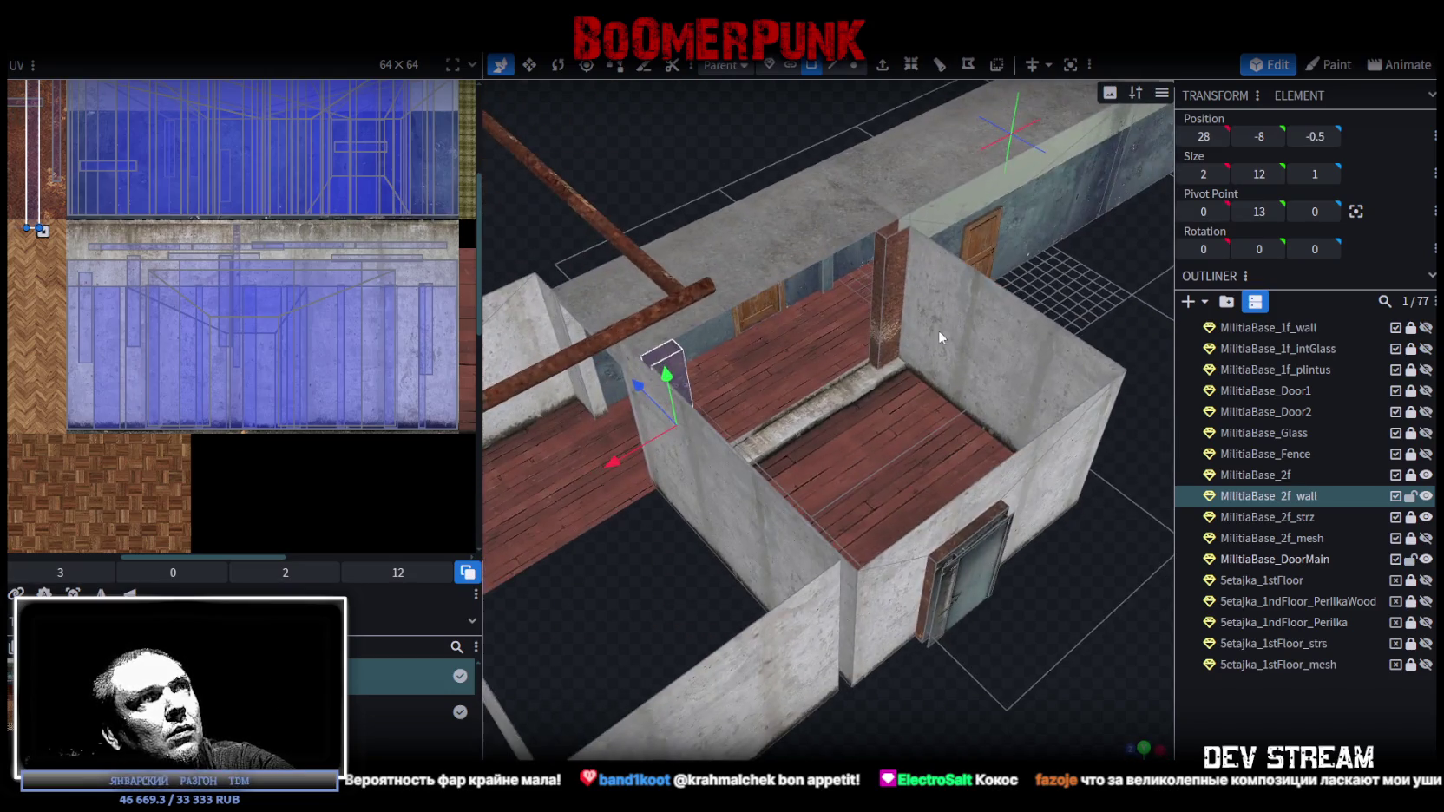
left_click(885, 236, "shift")
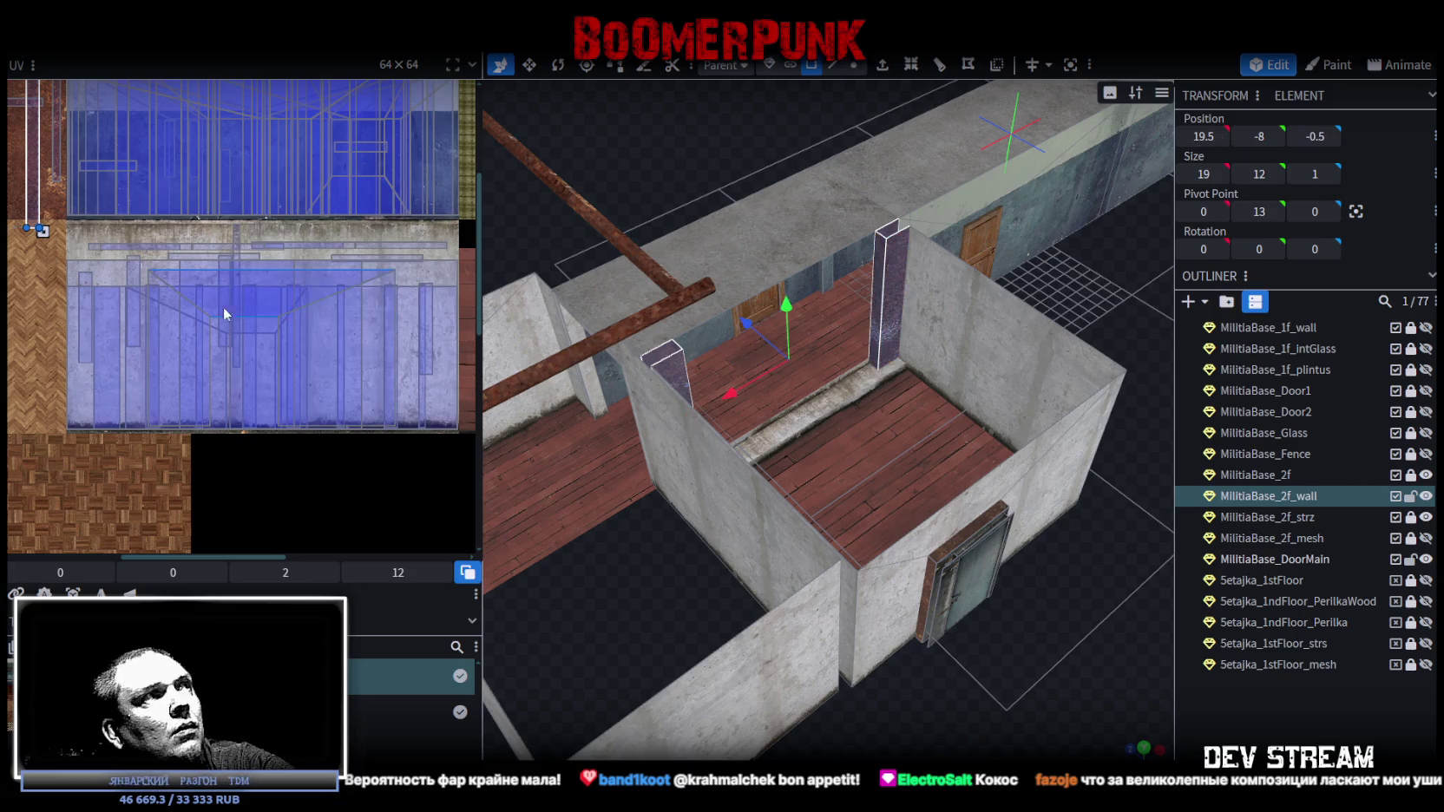
mouse_move(32, 166)
left_mouse_down()
mouse_move(61, 208)
mouse_move(358, 361)
left_mouse_up()
scroll(359, 361, "up", 5)
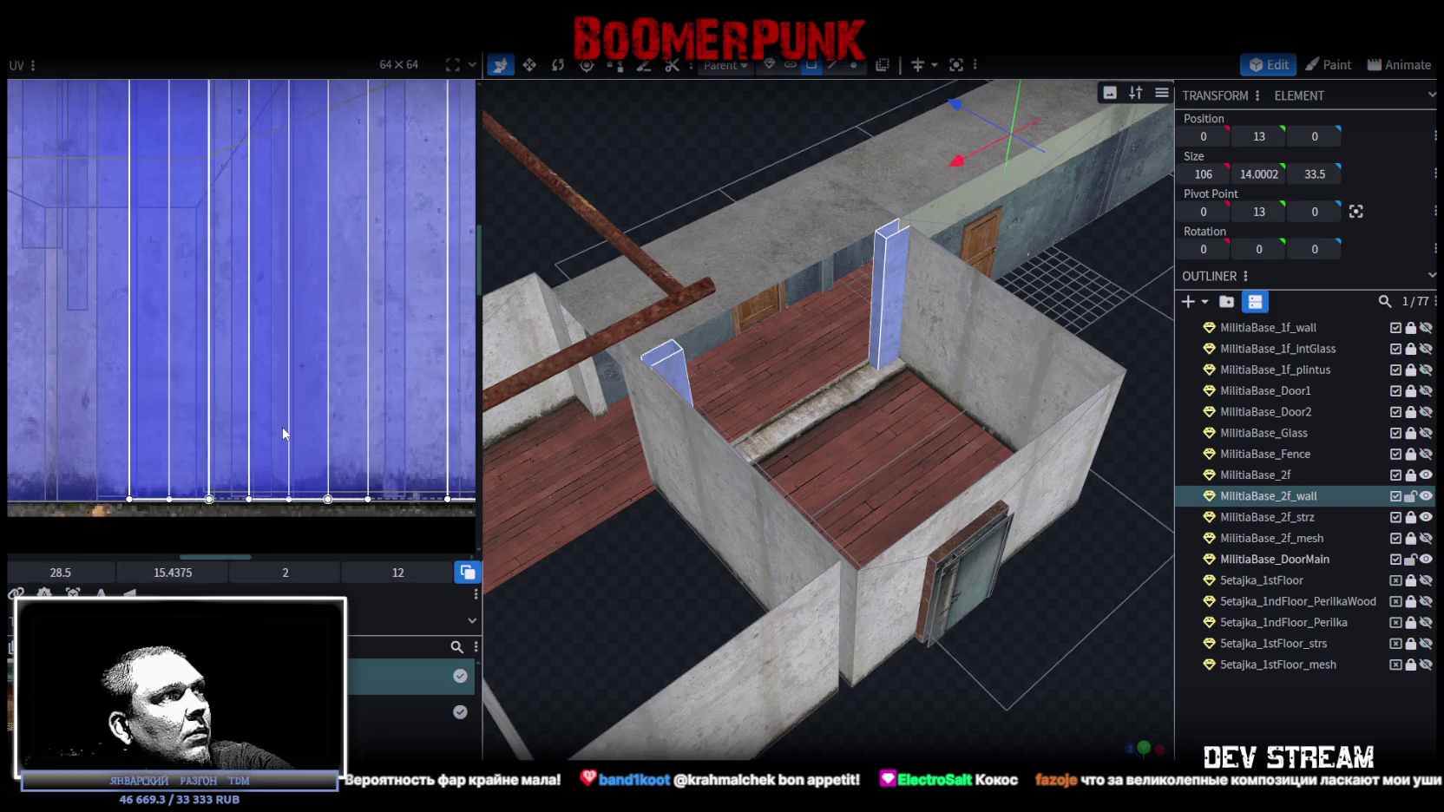
- Reselect the two pillar faces and shift their texture down
mouse_move(1121, 676)
left_mouse_down()
mouse_move(918, 702)
mouse_move(719, 689)
left_mouse_up()
scroll(667, 680, "up", 5)
scroll(667, 679, "up", 8)
mouse_move(612, 668)
left_mouse_down()
mouse_move(637, 640)
mouse_move(539, 638)
left_mouse_up()
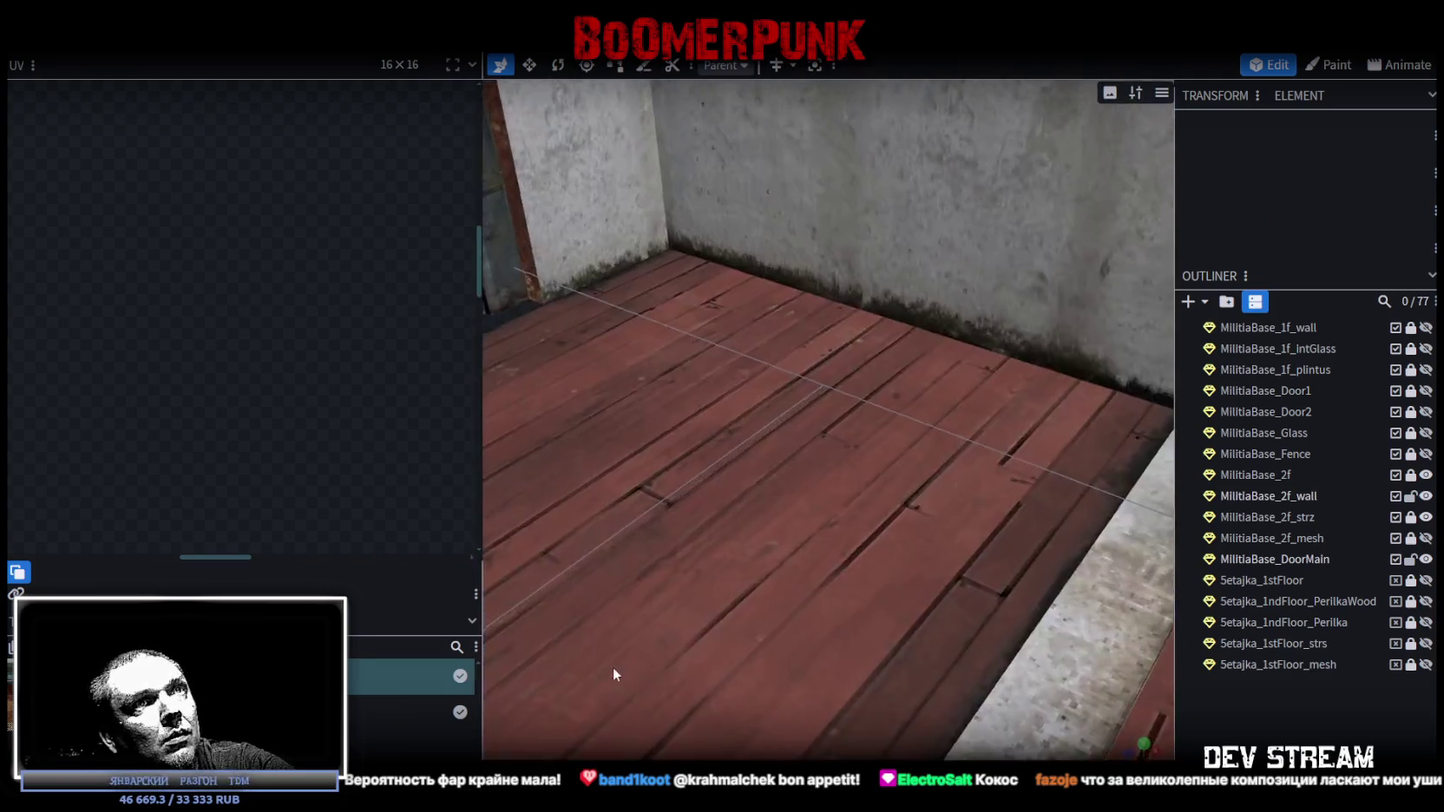
mouse_move(711, 386)
left_mouse_down()
mouse_move(540, 437)
mouse_move(564, 488)
mouse_move(658, 525)
mouse_move(665, 507)
mouse_move(786, 614)
mouse_move(951, 672)
mouse_move(1036, 657)
mouse_move(1047, 673)
mouse_move(863, 381)
mouse_move(867, 546)
mouse_move(816, 565)
mouse_move(829, 690)
left_mouse_up()
left_click(843, 386)
left_click(816, 377)
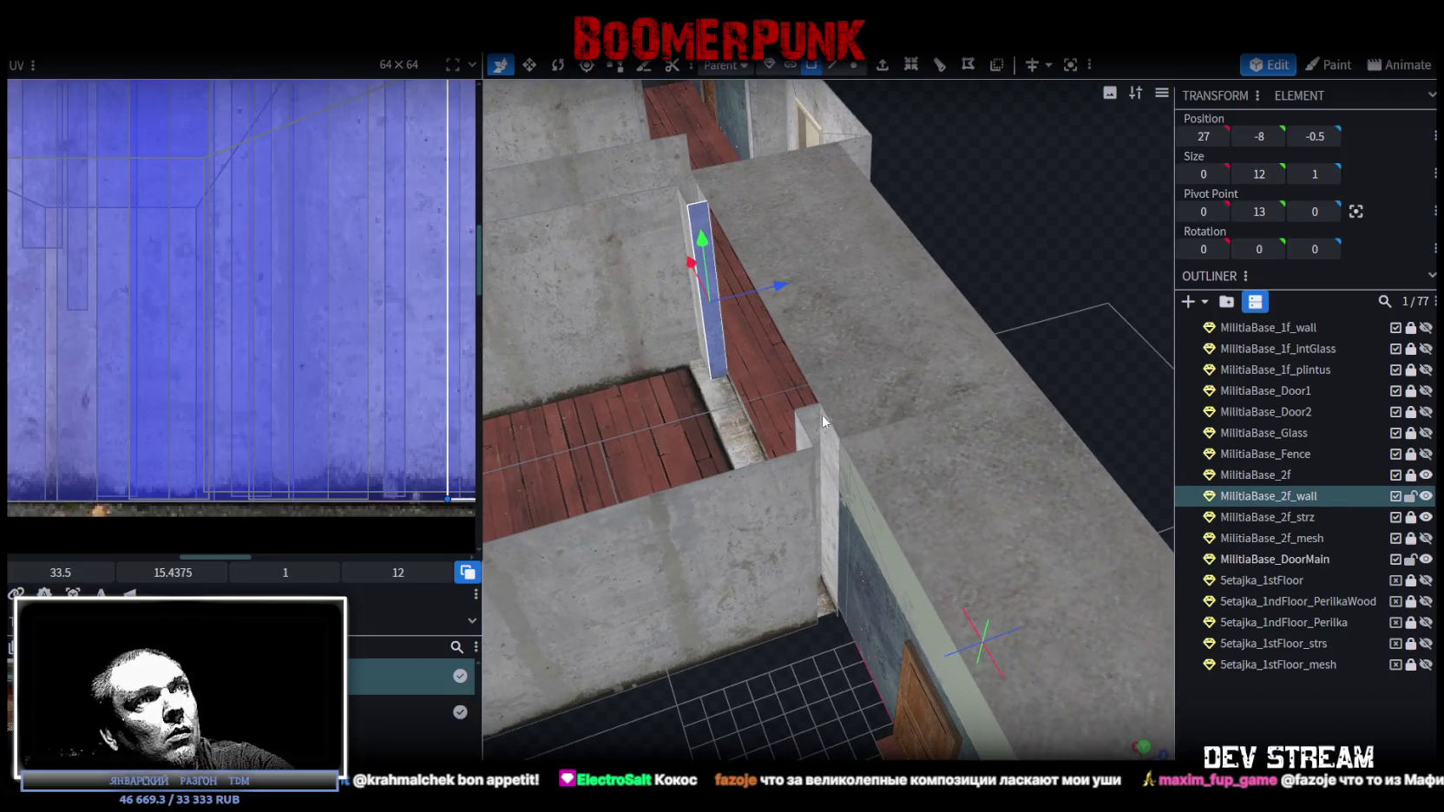
left_click(806, 486, "shift")
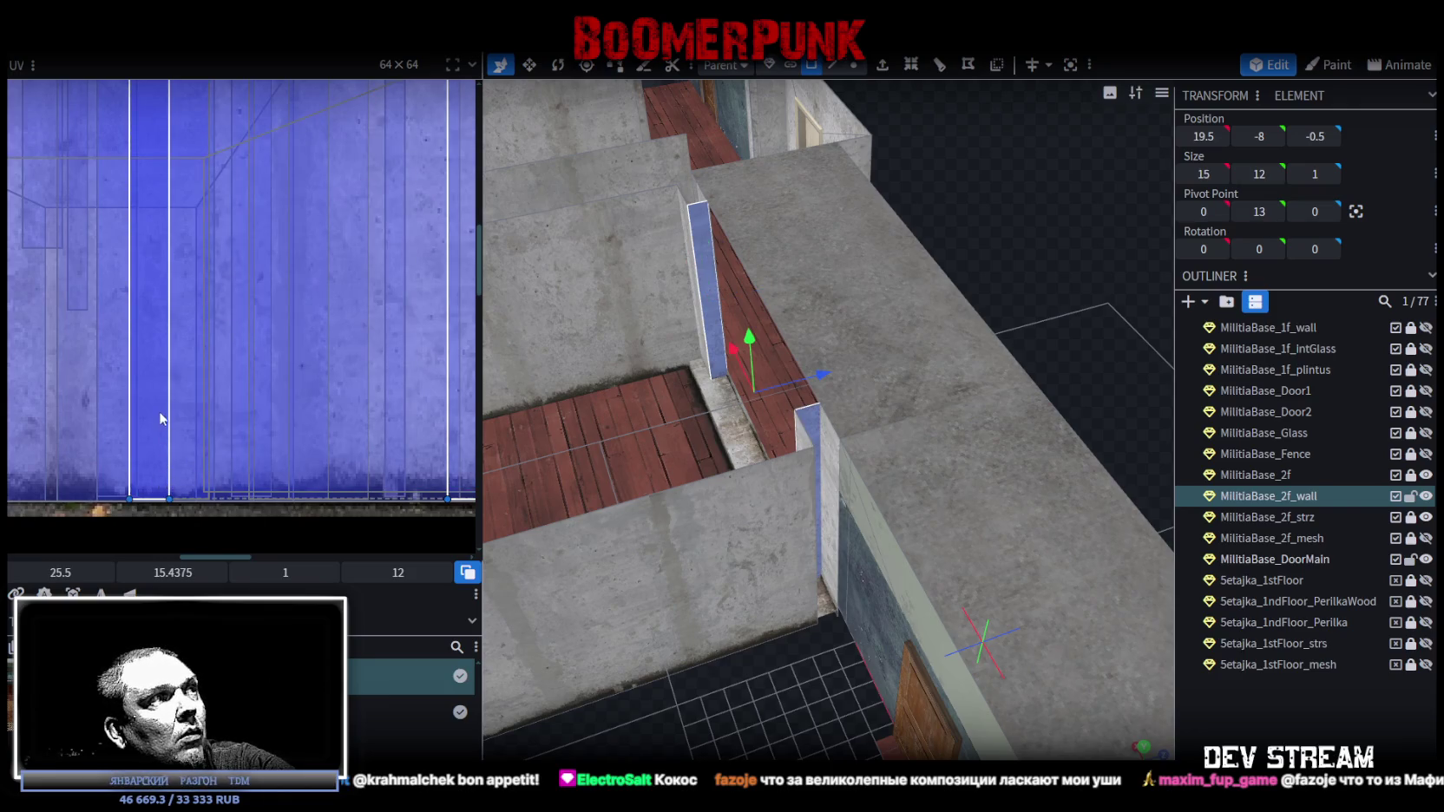
mouse_move(157, 402)
left_mouse_down()
mouse_move(153, 445)
mouse_move(159, 424)
left_mouse_up()
- Select two wall end faces and nudge their UVs down slightly
mouse_move(937, 712)
left_mouse_down()
mouse_move(854, 694)
mouse_move(682, 421)
left_mouse_up()
left_click(682, 425)
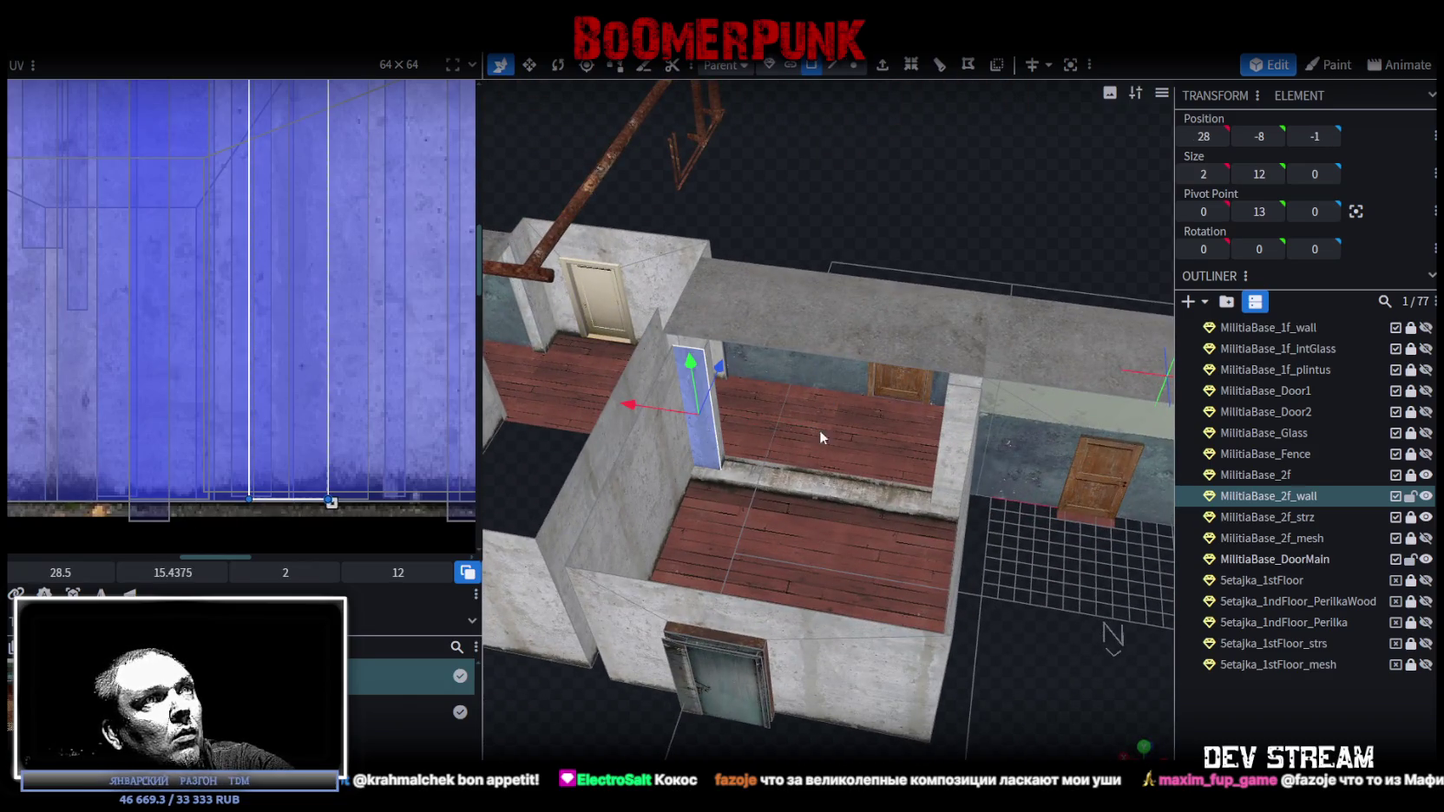
left_click(966, 449, "shift")
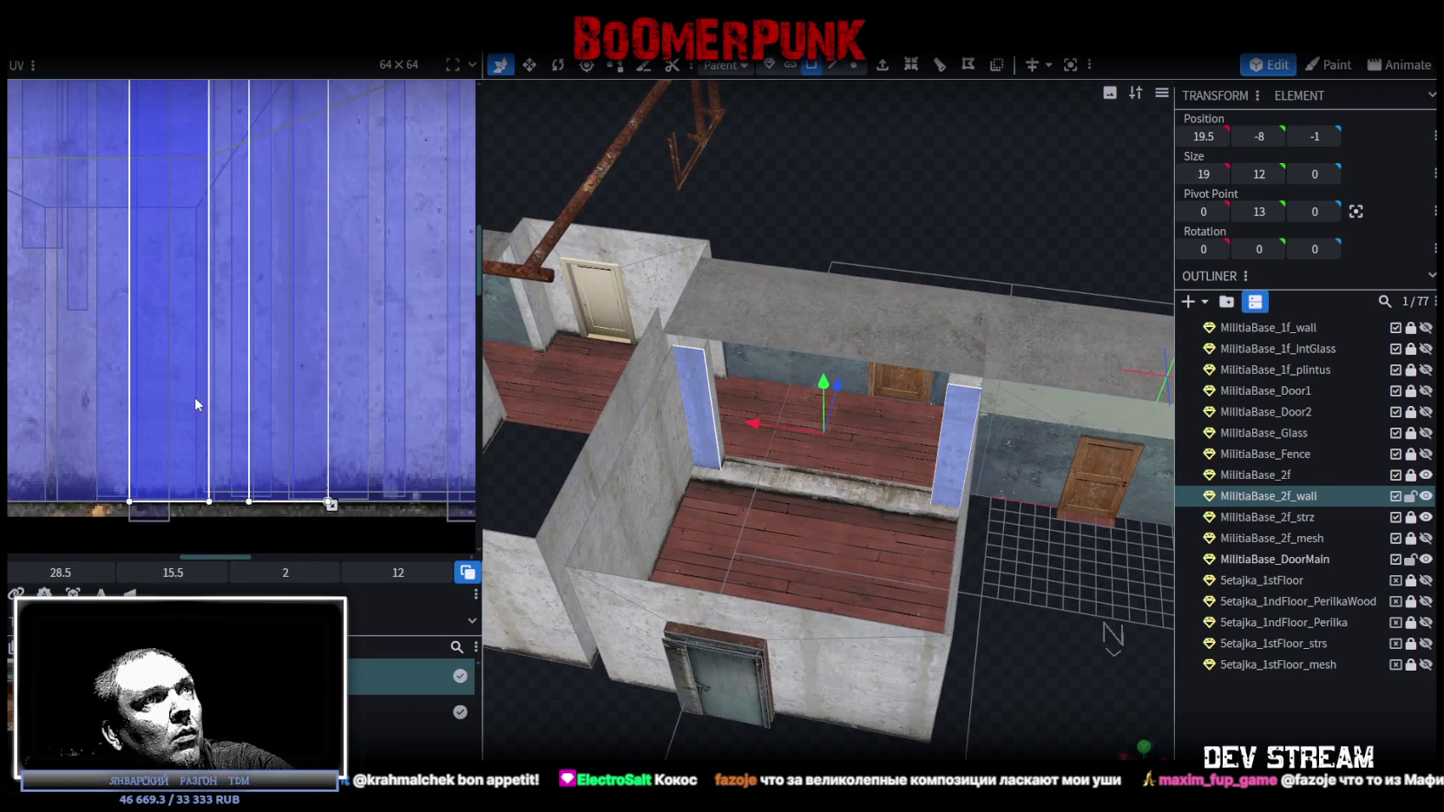
left_click_drag(195, 406, 194, 409)
- Select the far wall end faces along the walkway and move their UVs onto concrete
mouse_move(892, 550)
left_mouse_down()
mouse_move(1033, 595)
mouse_move(1197, 579)
mouse_move(817, 565)
mouse_move(979, 610)
mouse_move(920, 682)
left_mouse_up()
scroll(1006, 612, "up", 3)
scroll(1007, 612, "down", 3)
left_click(547, 311)
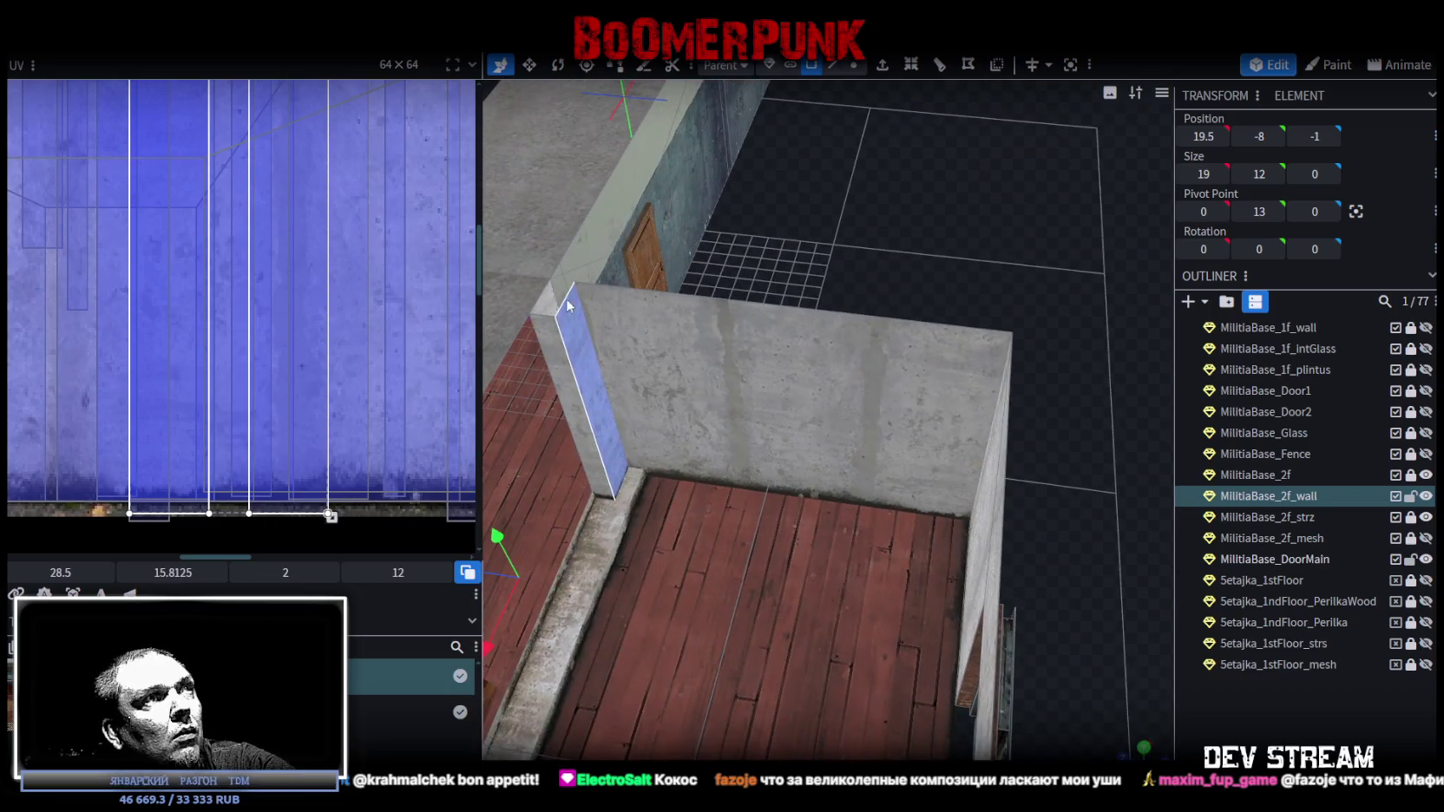
left_click_drag(644, 331, 695, 561)
left_click(695, 561, "shift")
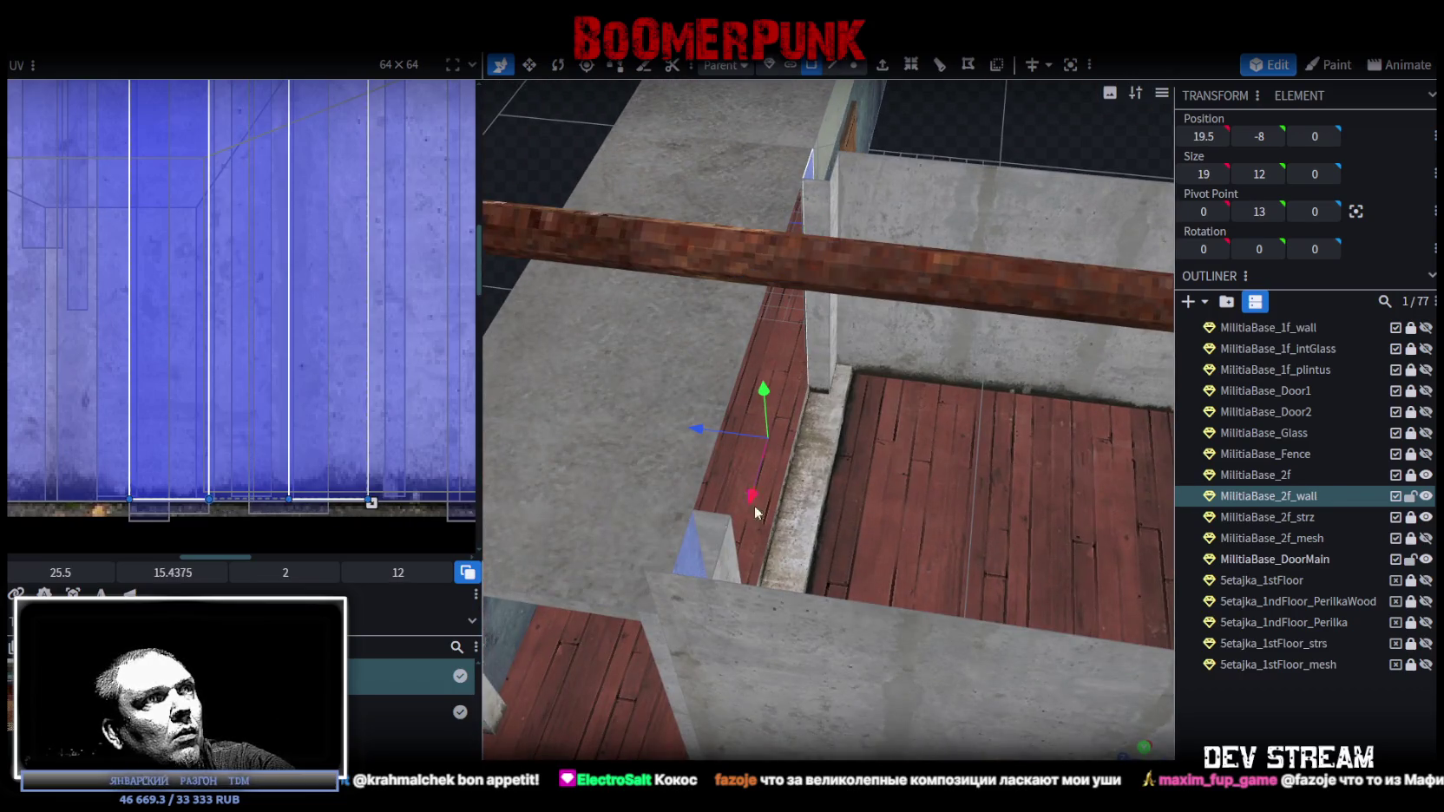
mouse_move(939, 159)
left_mouse_down()
mouse_move(1026, 108)
mouse_move(636, 173)
left_mouse_up()
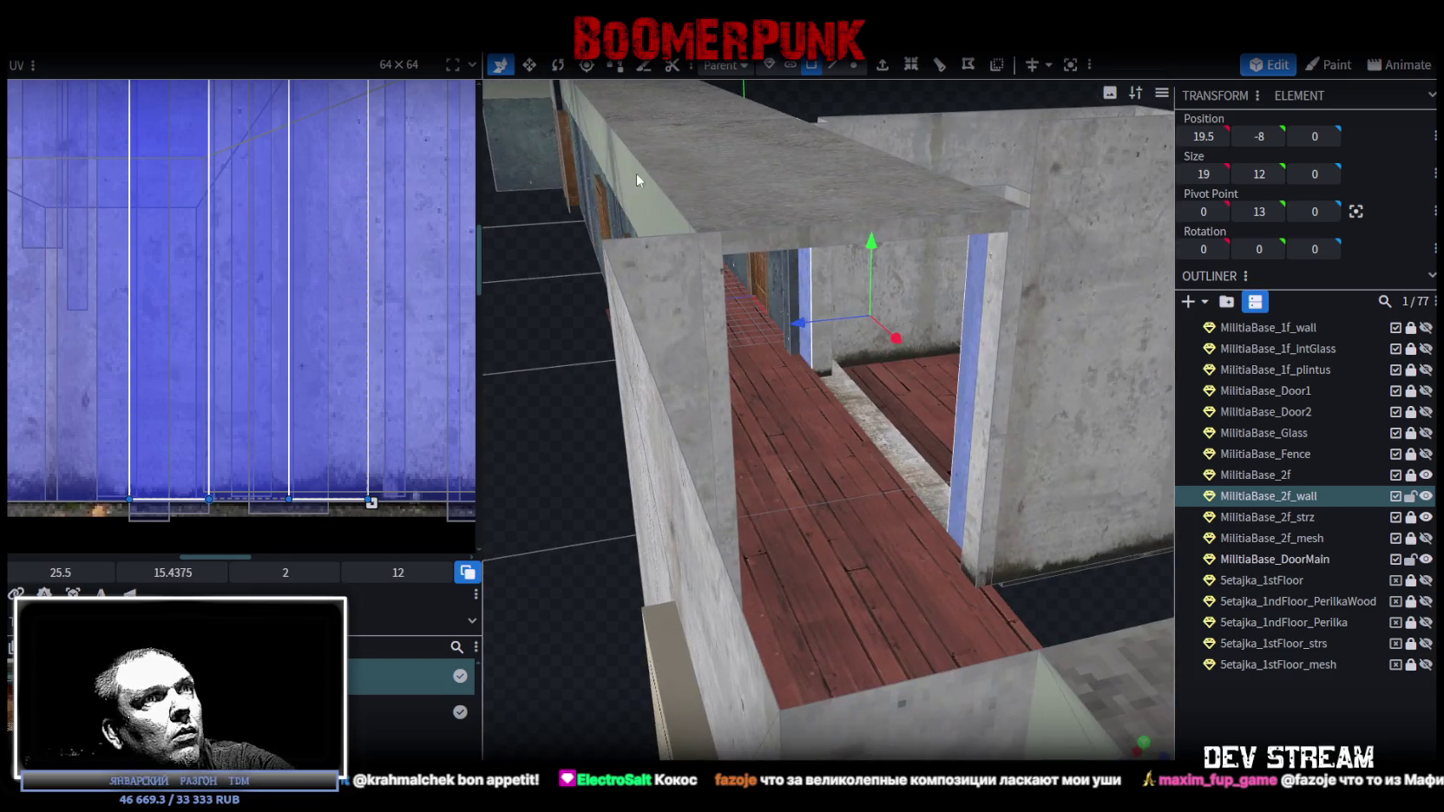
left_click_drag(333, 400, 337, 436)
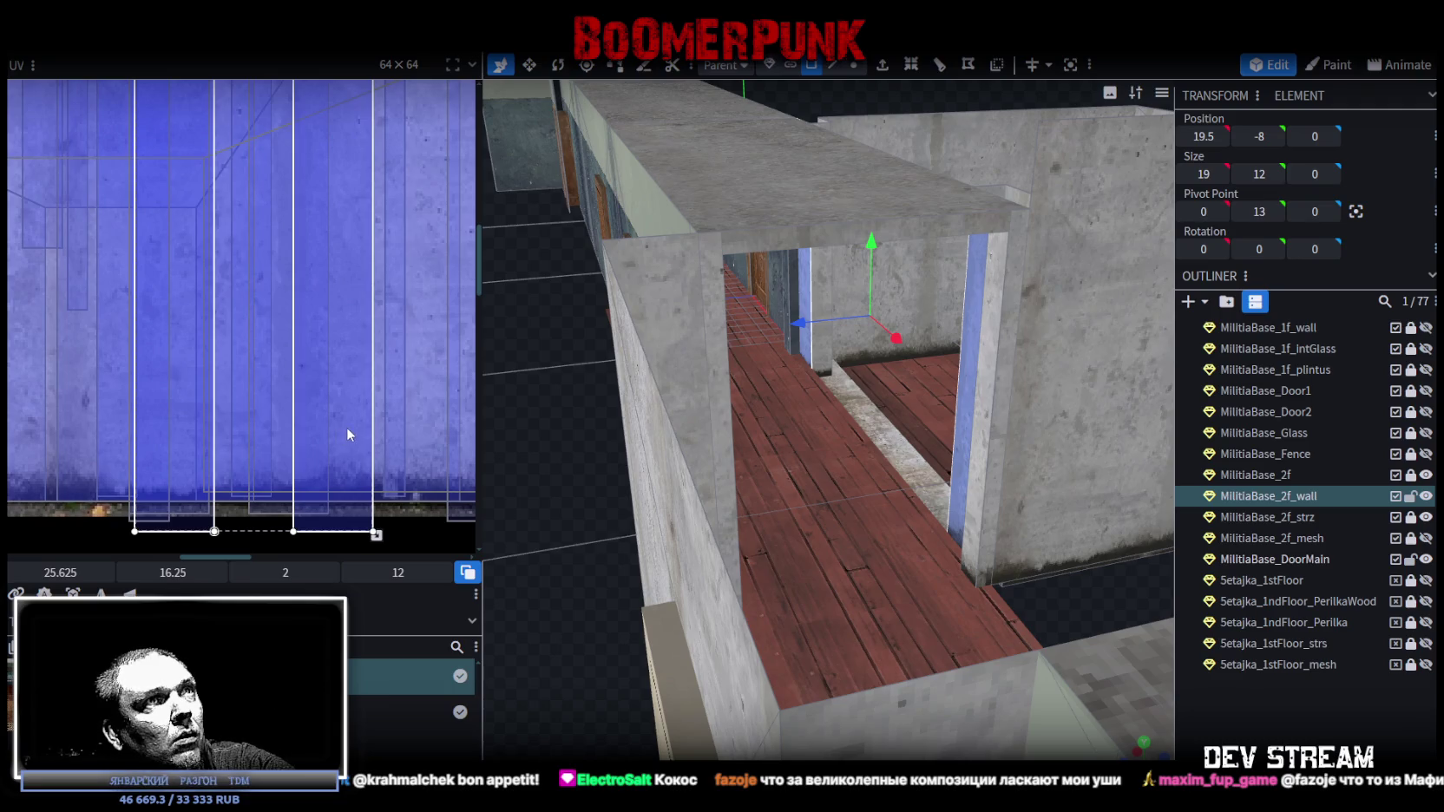
left_click_drag(353, 432, 353, 437)
mouse_move(538, 538)
left_mouse_down()
mouse_move(643, 579)
mouse_move(1122, 587)
mouse_move(876, 558)
mouse_move(857, 473)
mouse_move(795, 443)
mouse_move(641, 474)
mouse_move(603, 433)
mouse_move(388, 449)
mouse_move(357, 454)
mouse_move(353, 507)
left_mouse_up()
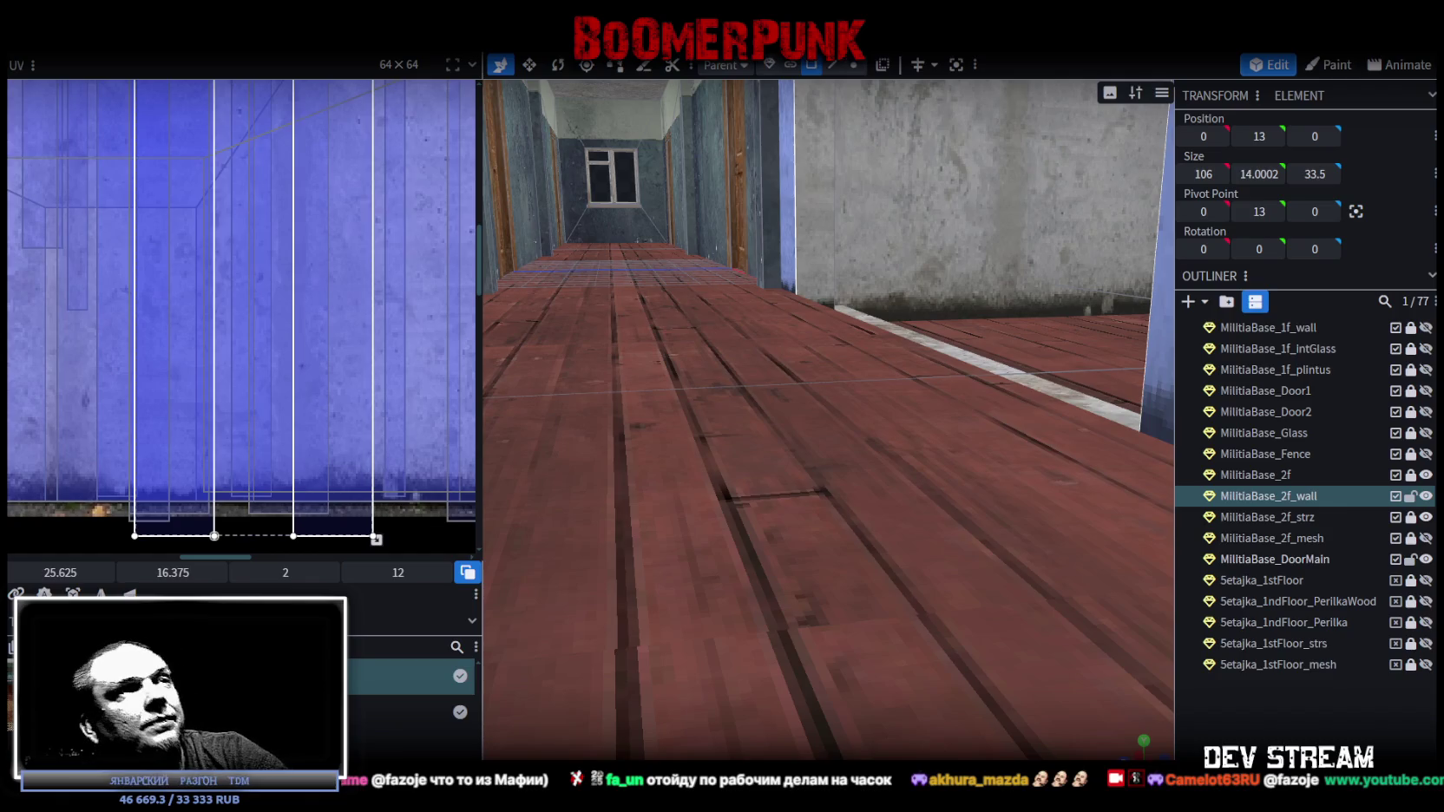
- Select the top face of the second-floor wall
left_click_drag(495, 608, 833, 567)
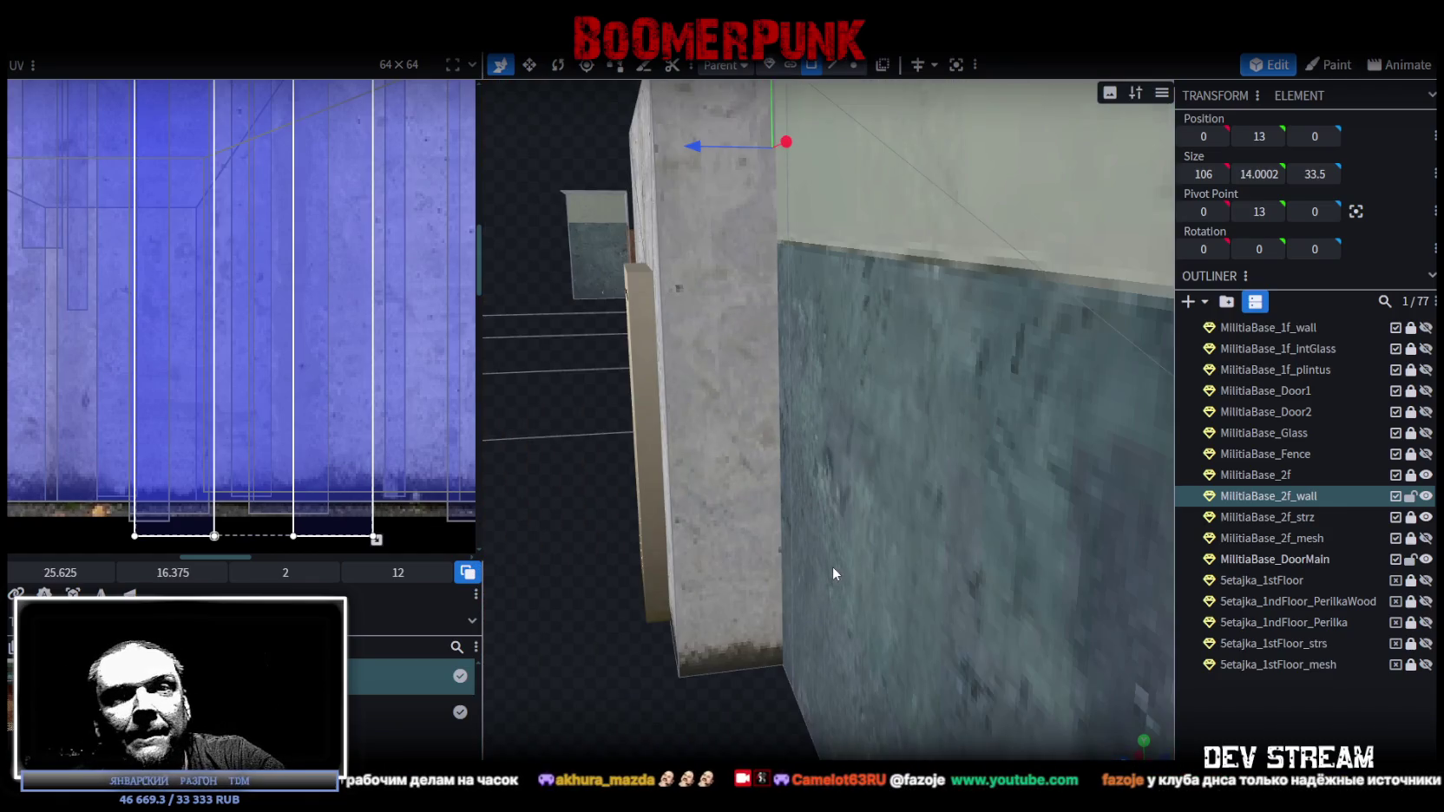
scroll(832, 564, "down", 3)
scroll(835, 542, "down", 3)
mouse_move(834, 531)
left_mouse_down()
mouse_move(674, 575)
mouse_move(892, 586)
mouse_move(1032, 640)
mouse_move(906, 621)
mouse_move(959, 604)
mouse_move(944, 658)
mouse_move(842, 657)
mouse_move(840, 682)
left_mouse_up()
left_click(847, 243)
mouse_move(819, 278)
left_mouse_down()
mouse_move(1004, 614)
mouse_move(1074, 590)
mouse_move(942, 569)
mouse_move(917, 586)
mouse_move(926, 601)
mouse_move(949, 611)
mouse_move(688, 410)
left_mouse_up()
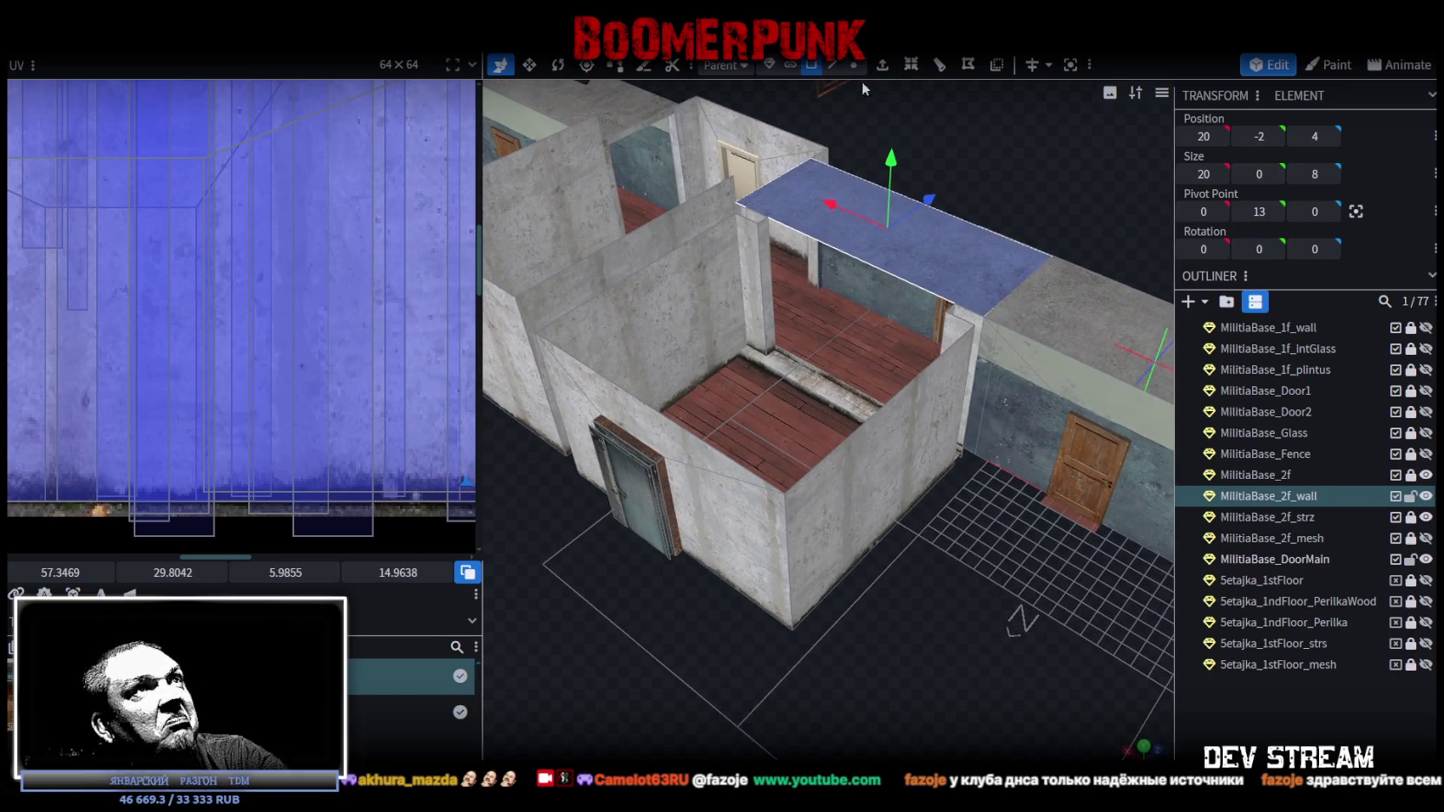
- Switch to edge selection and pick the wall's top edge
left_click(833, 65)
mouse_move(823, 271)
left_mouse_down()
mouse_move(795, 663)
mouse_move(713, 620)
mouse_move(804, 662)
mouse_move(758, 665)
mouse_move(843, 525)
left_mouse_up()
left_click(828, 425)
mouse_move(871, 657)
left_mouse_down()
mouse_move(955, 617)
mouse_move(762, 651)
mouse_move(1046, 614)
mouse_move(995, 614)
left_mouse_up()
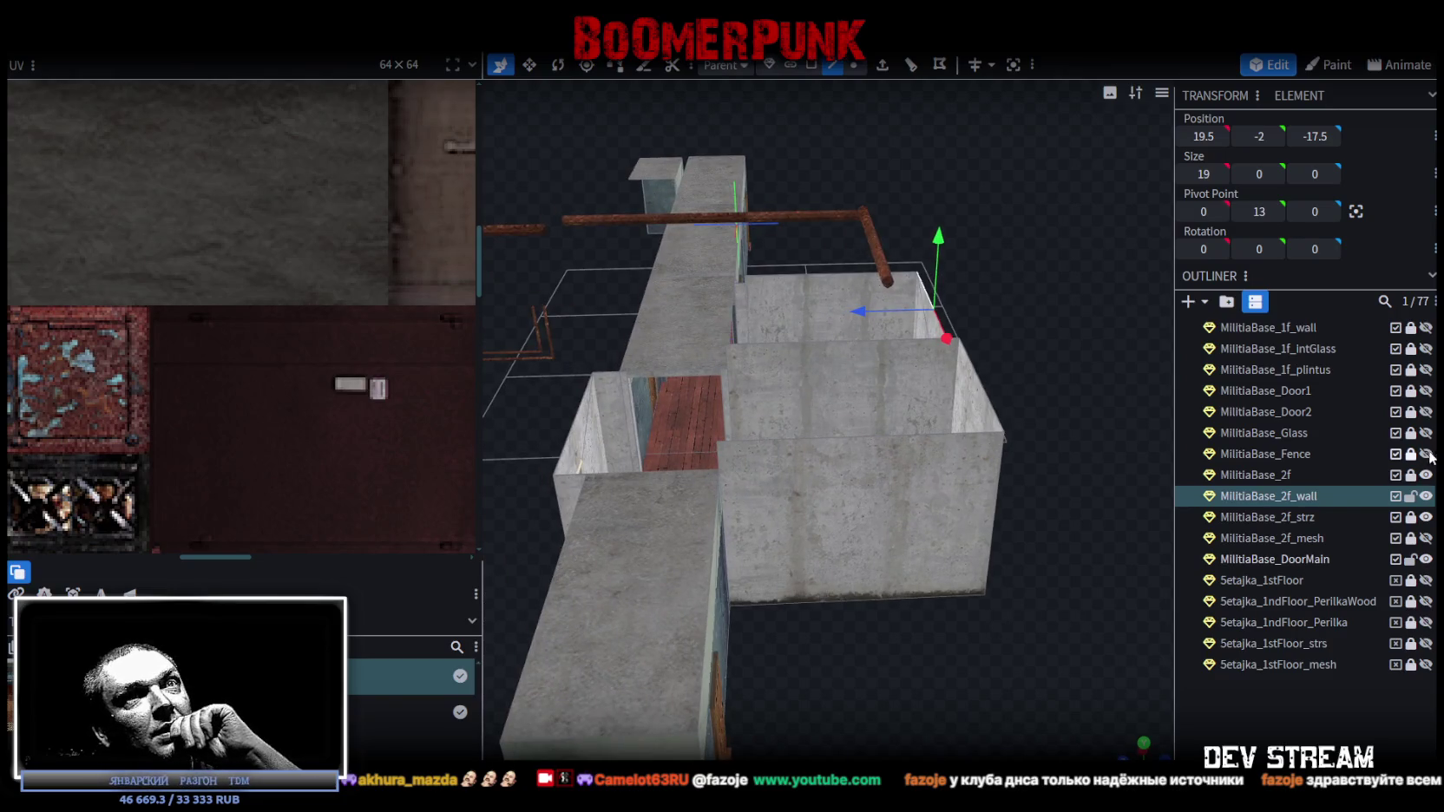
- Unhide MilitiaBase_1f_wall and orbit around the grey concrete second-floor block to inspect it
left_click(1426, 328)
scroll(989, 564, "up", 2)
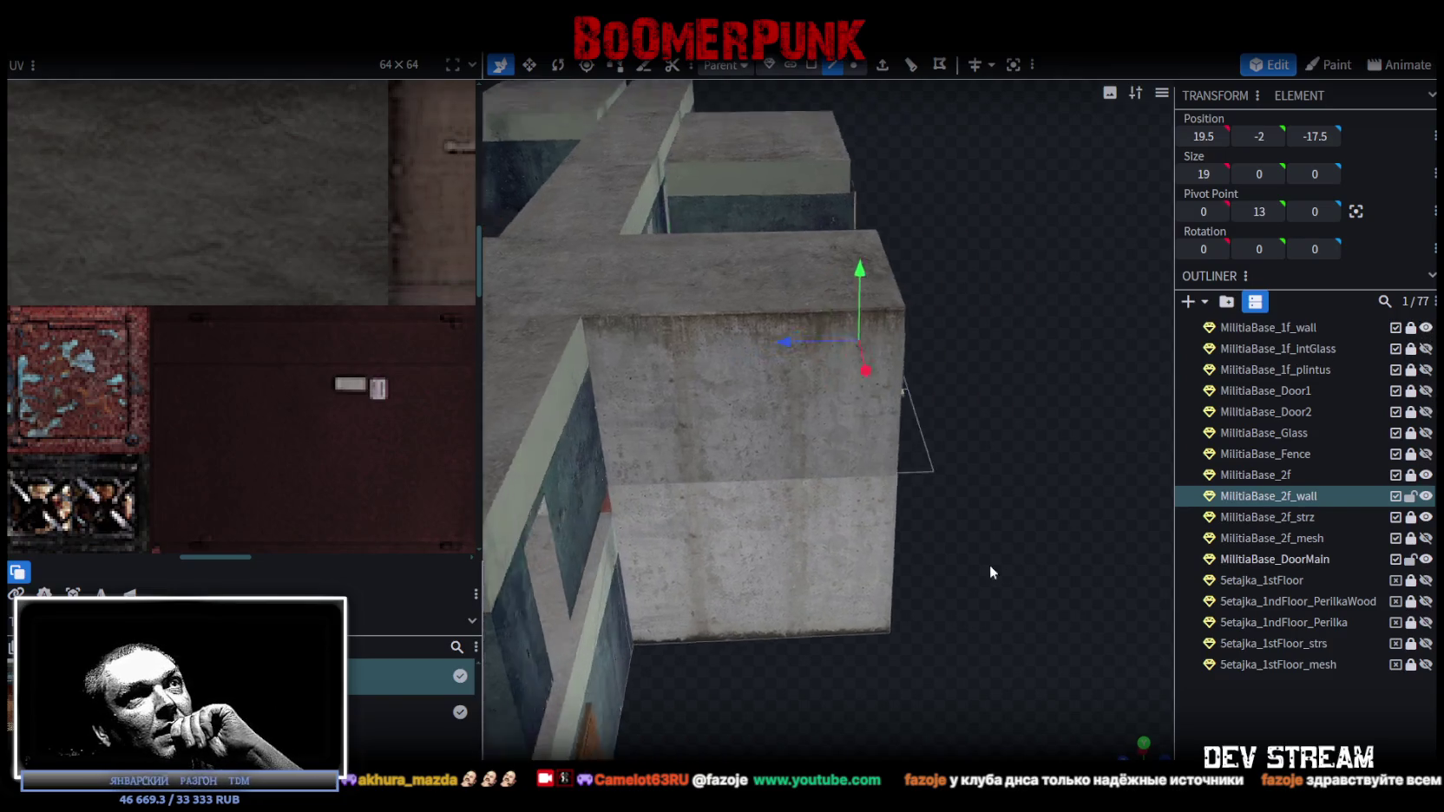
scroll(989, 564, "down", 5)
mouse_move(889, 552)
left_mouse_down()
mouse_move(919, 533)
mouse_move(877, 535)
mouse_move(649, 629)
left_mouse_up()
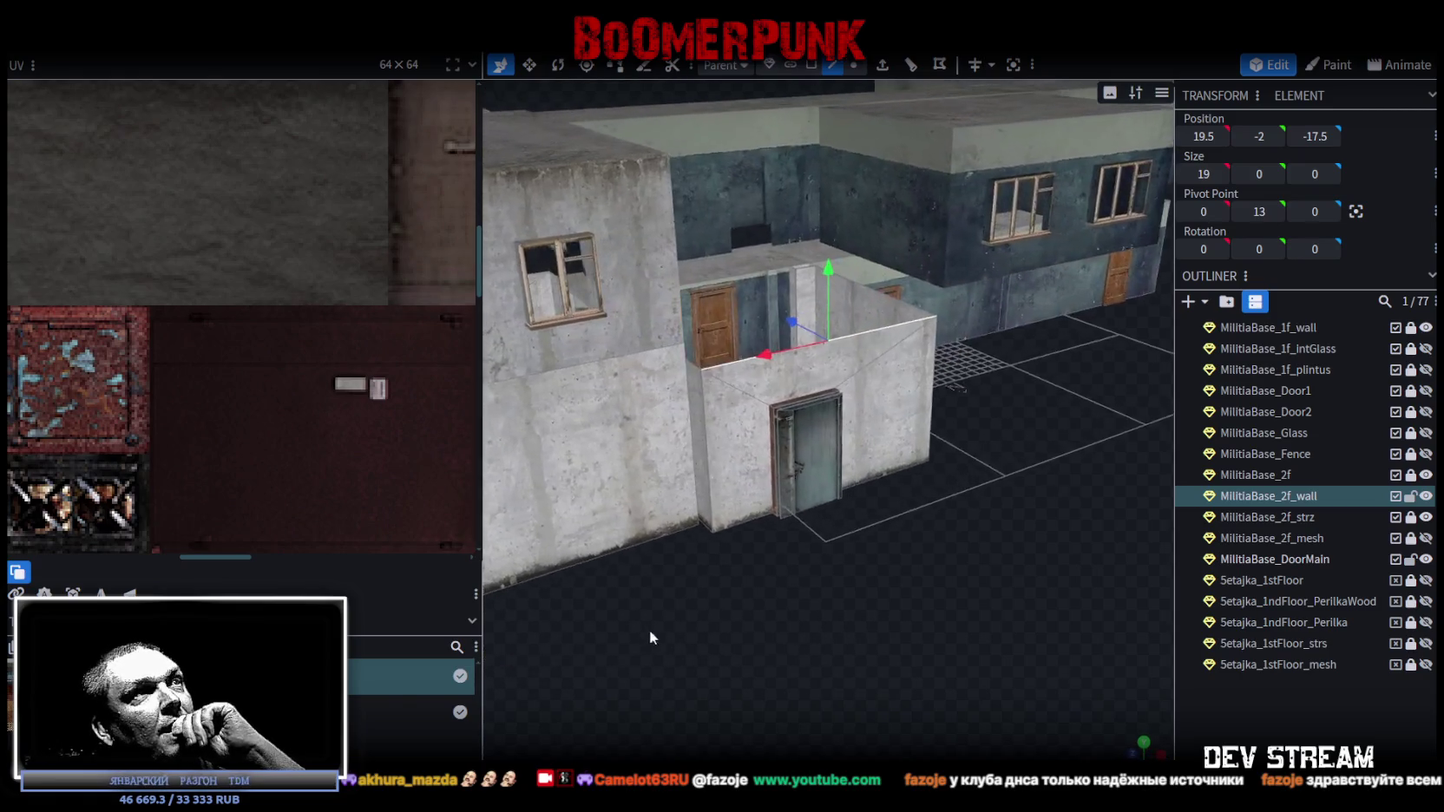
scroll(649, 629, "up", 6)
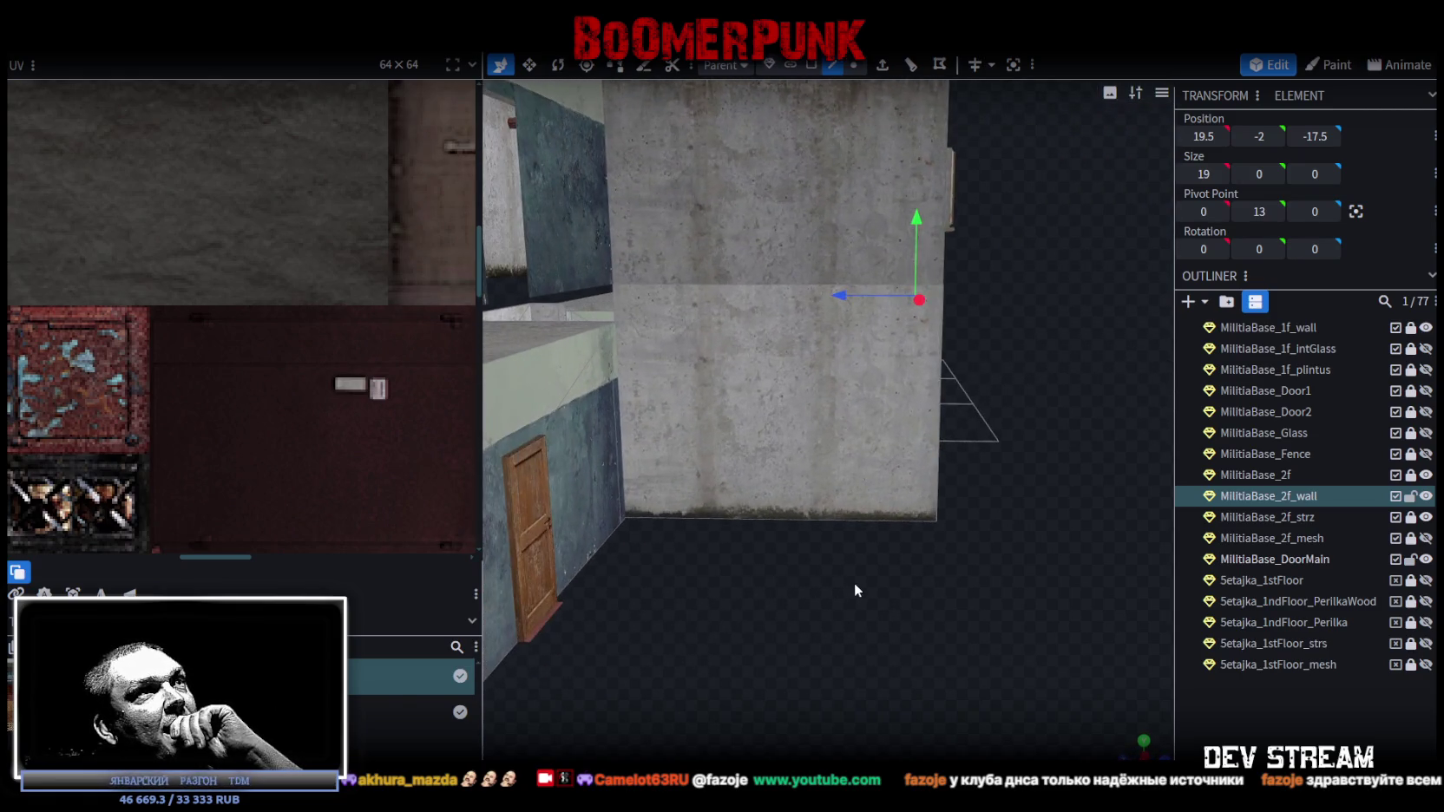
mouse_move(855, 584)
left_mouse_down()
mouse_move(856, 618)
mouse_move(822, 627)
mouse_move(921, 600)
mouse_move(979, 649)
mouse_move(1018, 644)
mouse_move(1015, 672)
mouse_move(808, 674)
left_mouse_up()
scroll(922, 598, "up", 5)
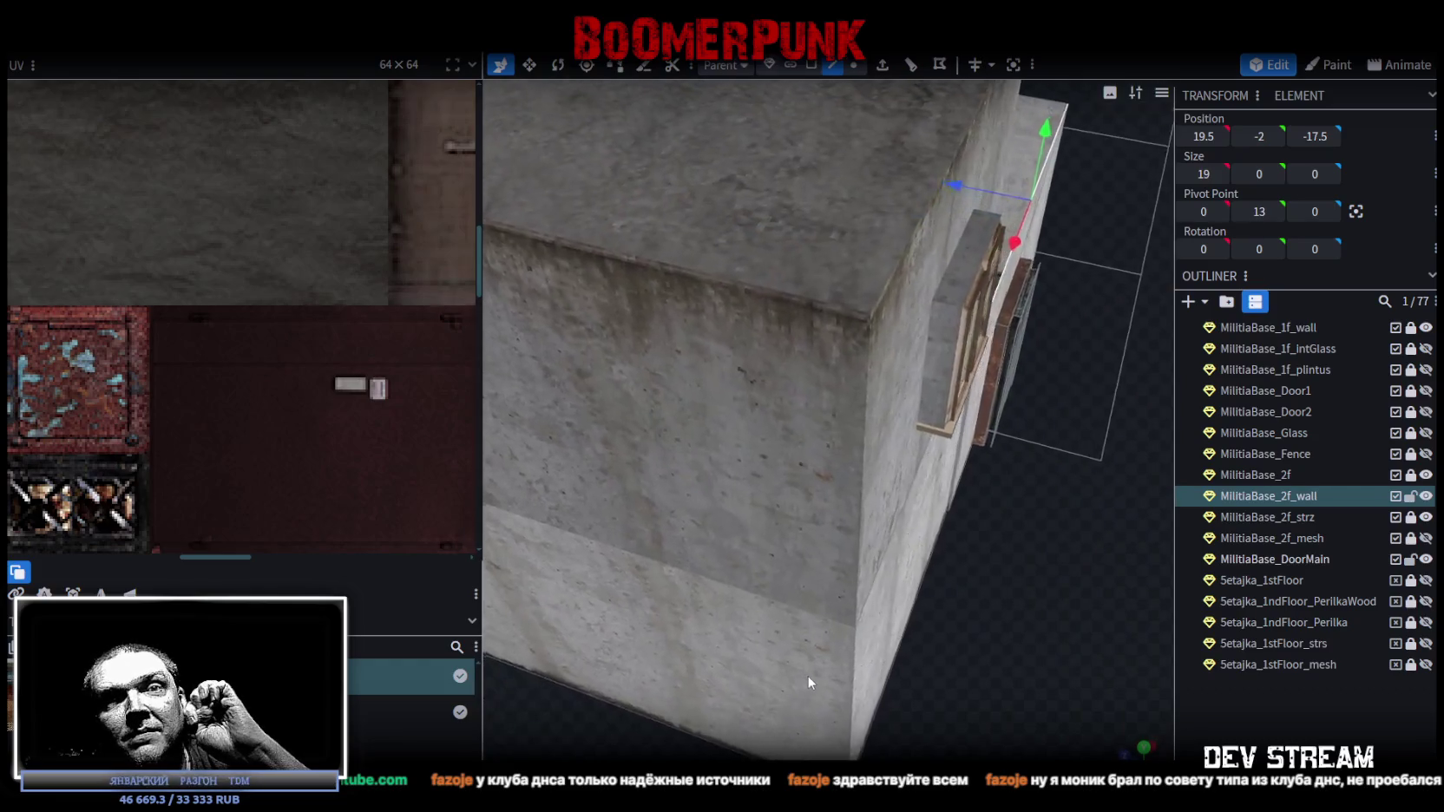
scroll(808, 674, "down", 3)
scroll(807, 681, "down", 3)
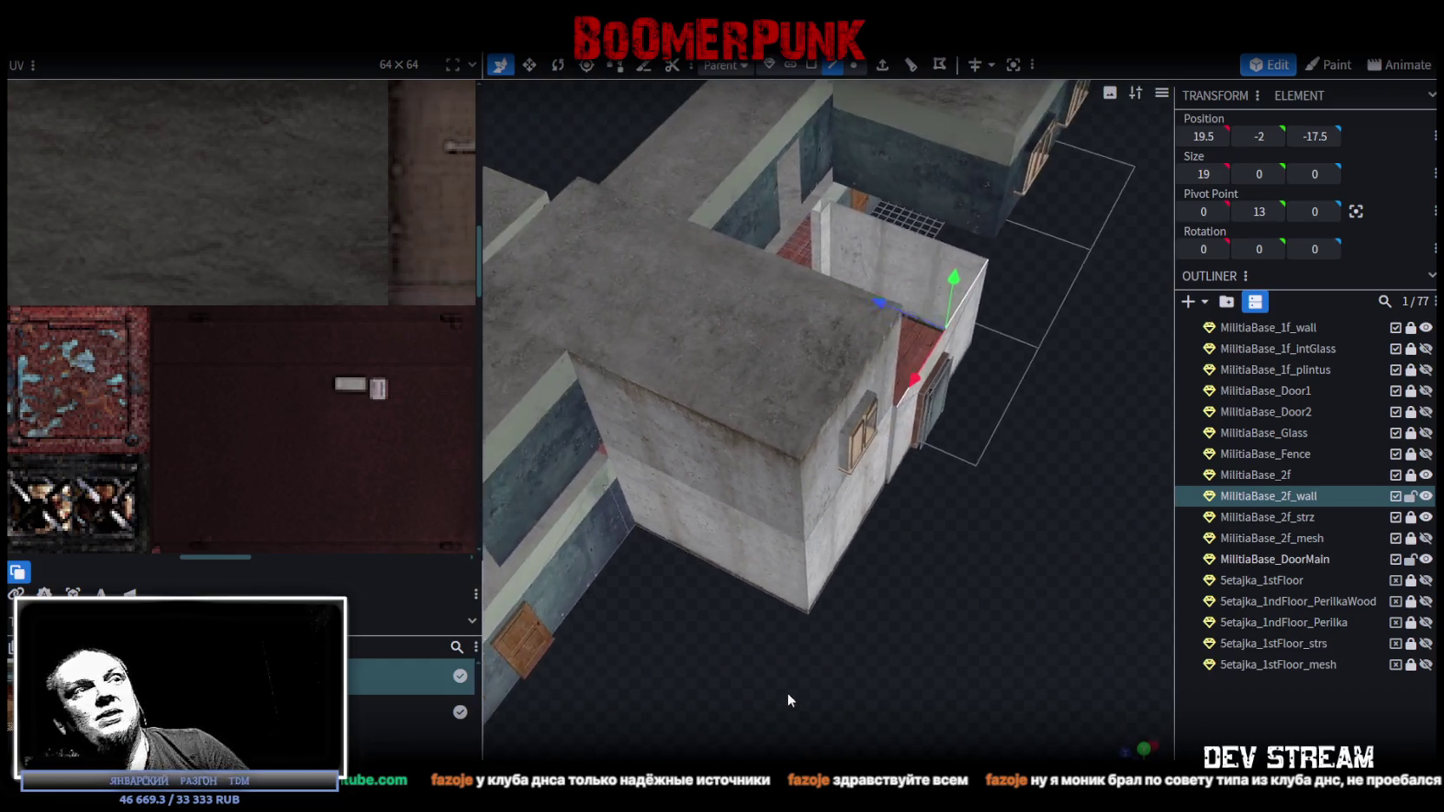
left_click_drag(787, 692, 791, 666)
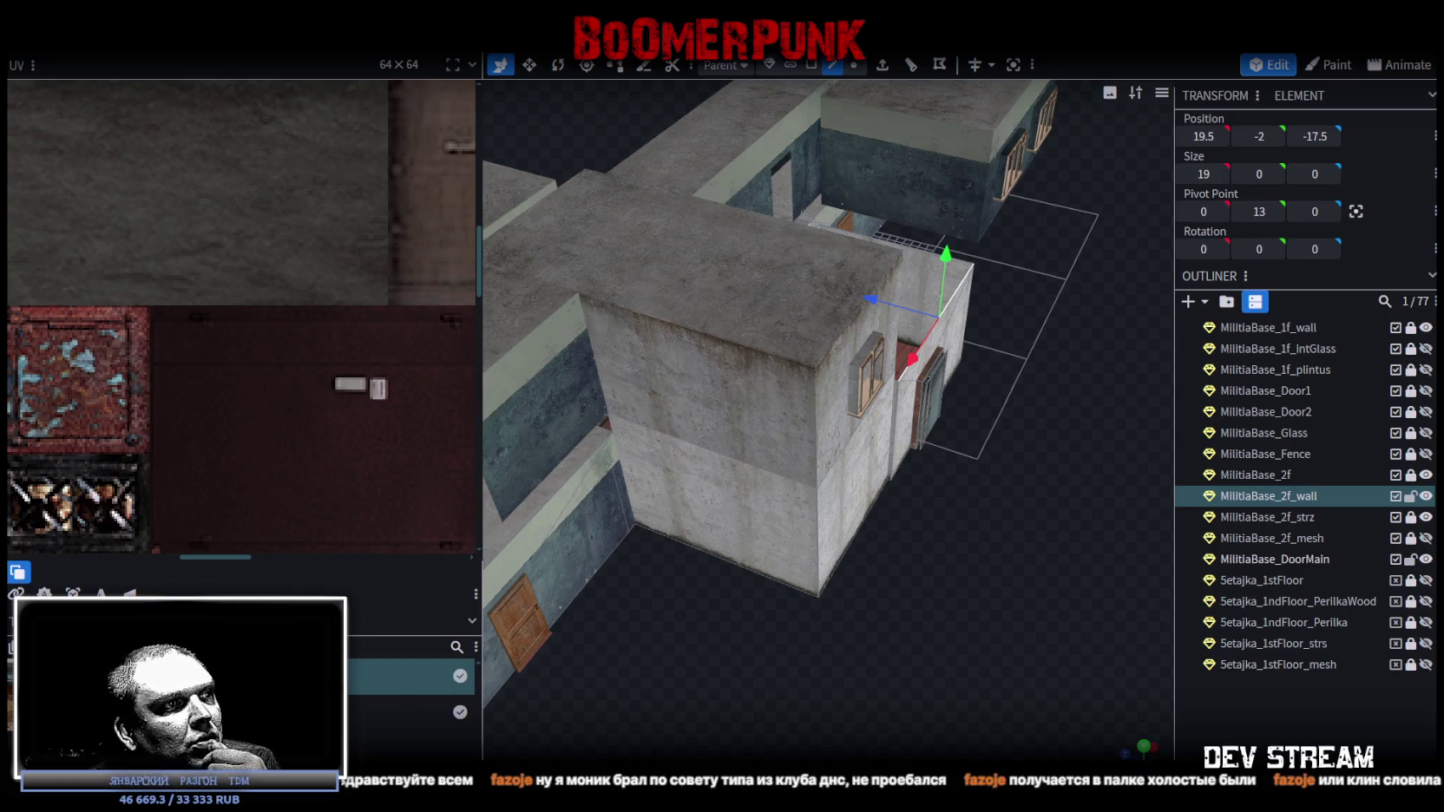
key("alt+Tab")
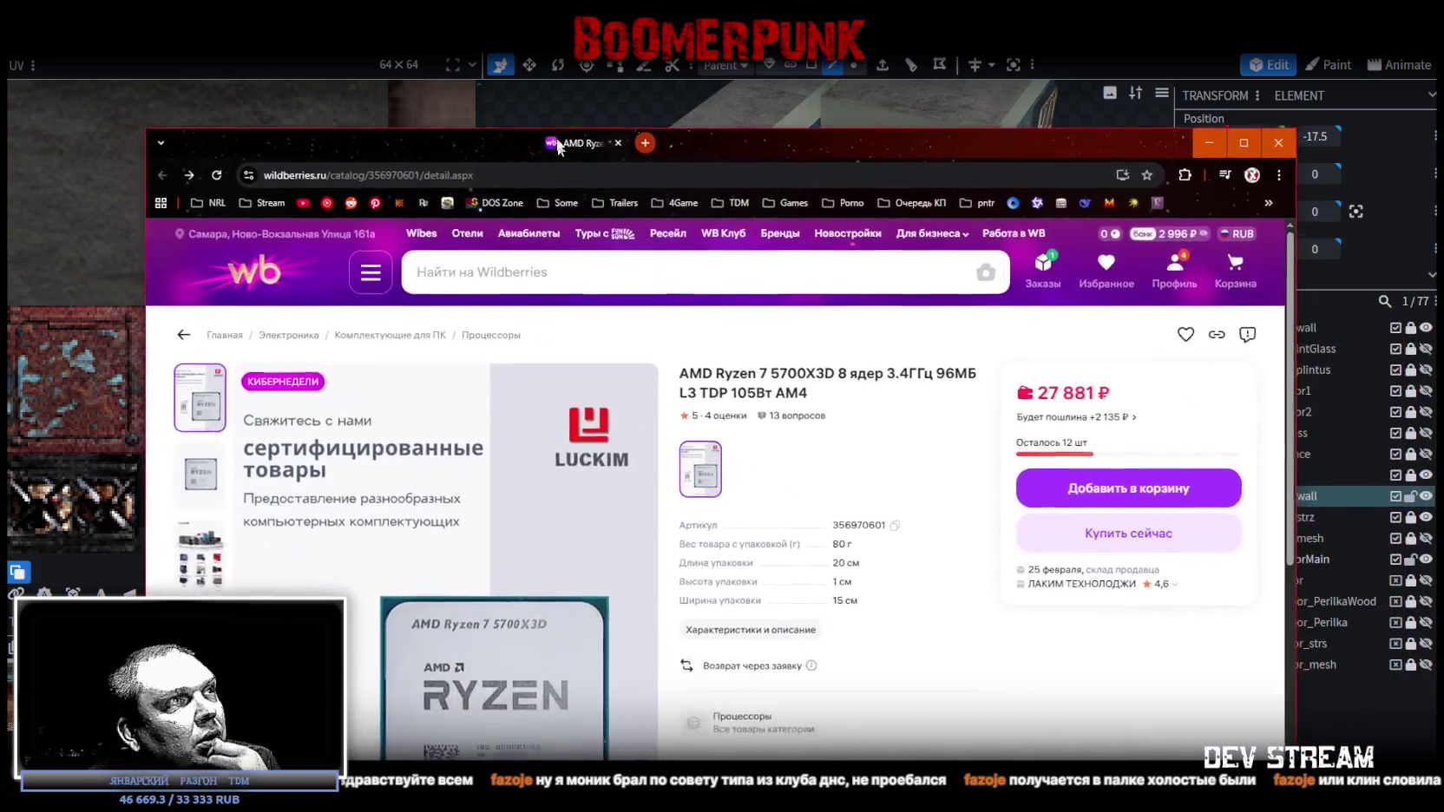
scroll(896, 549, "down", 4)
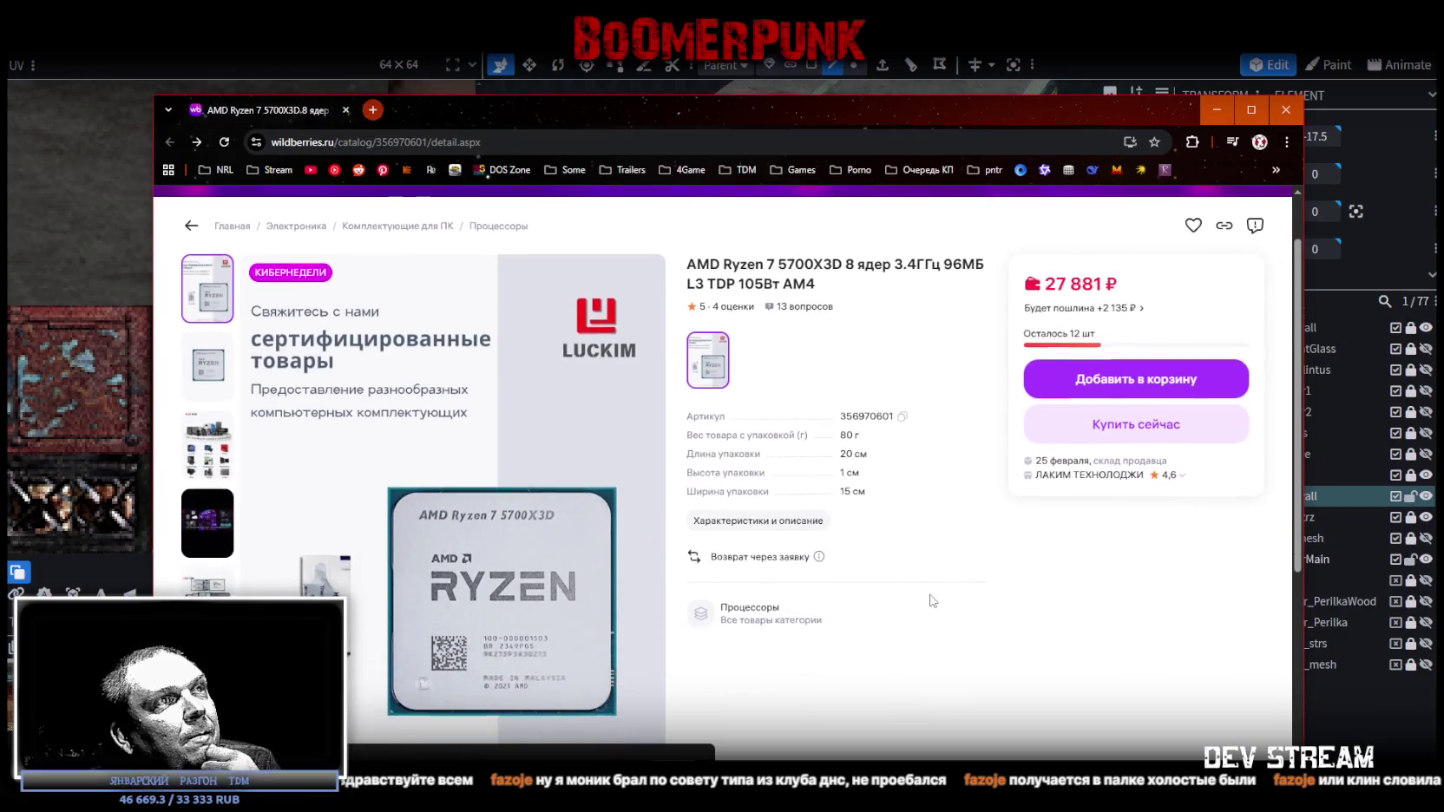
scroll(924, 597, "up", 3)
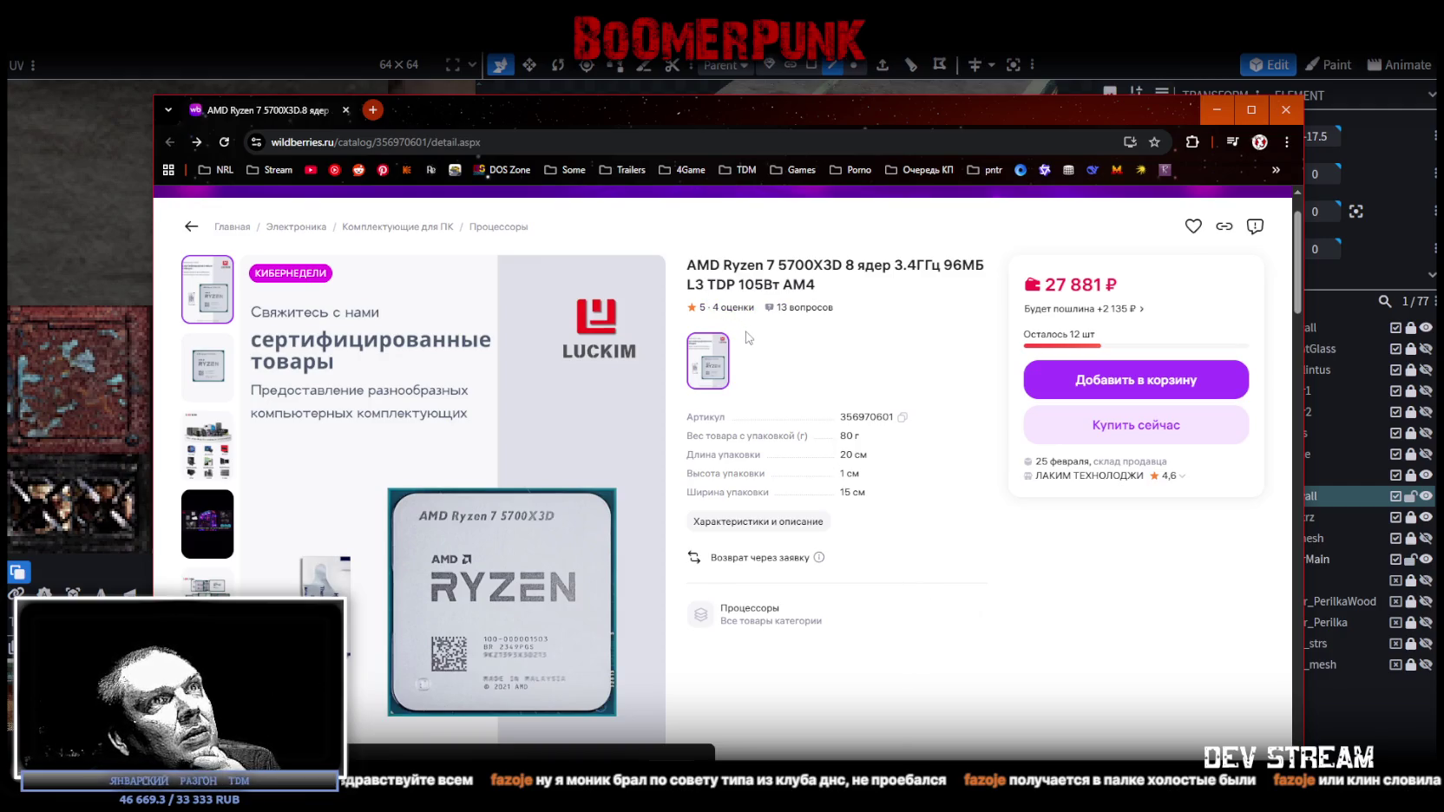
mouse_move(1071, 483)
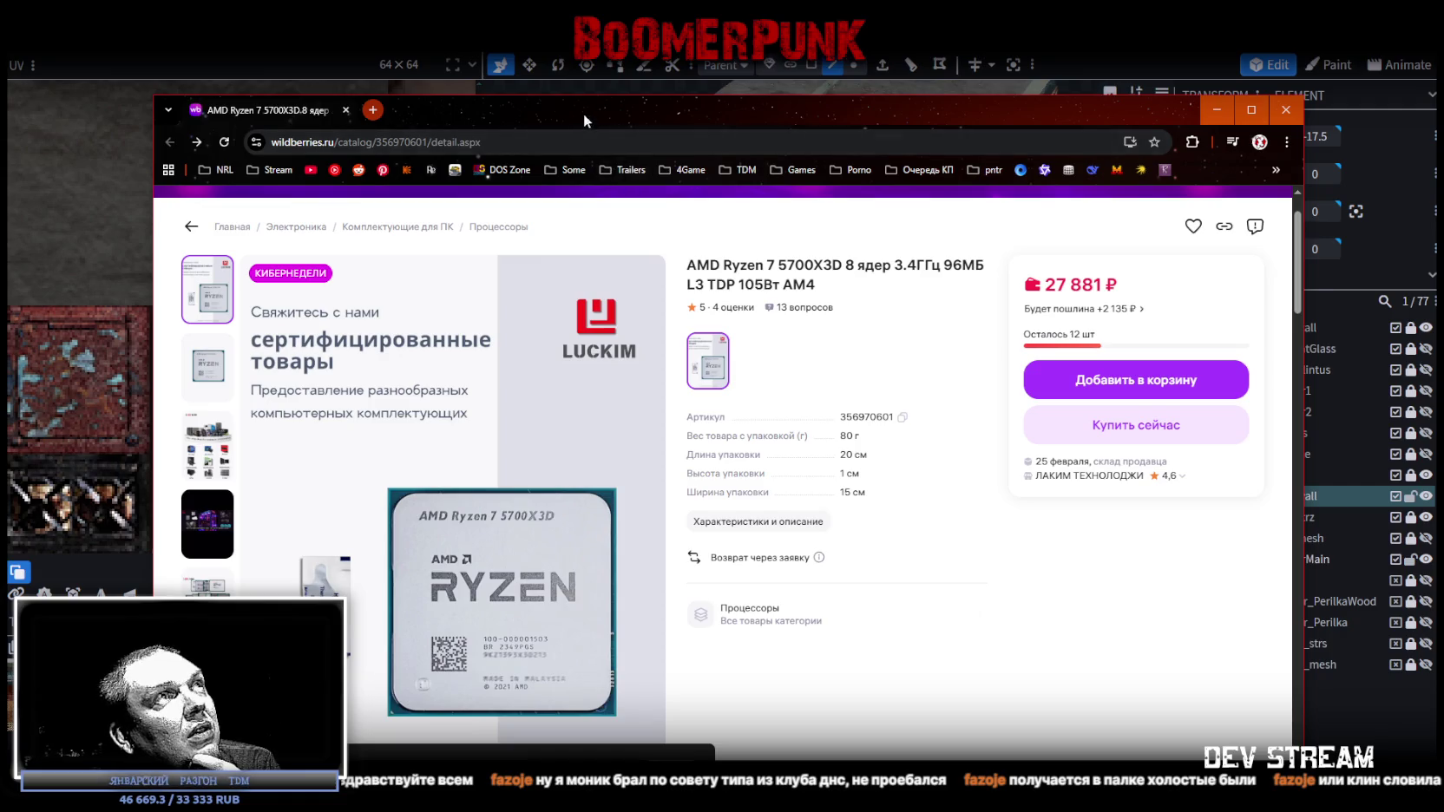
key("alt+Tab")
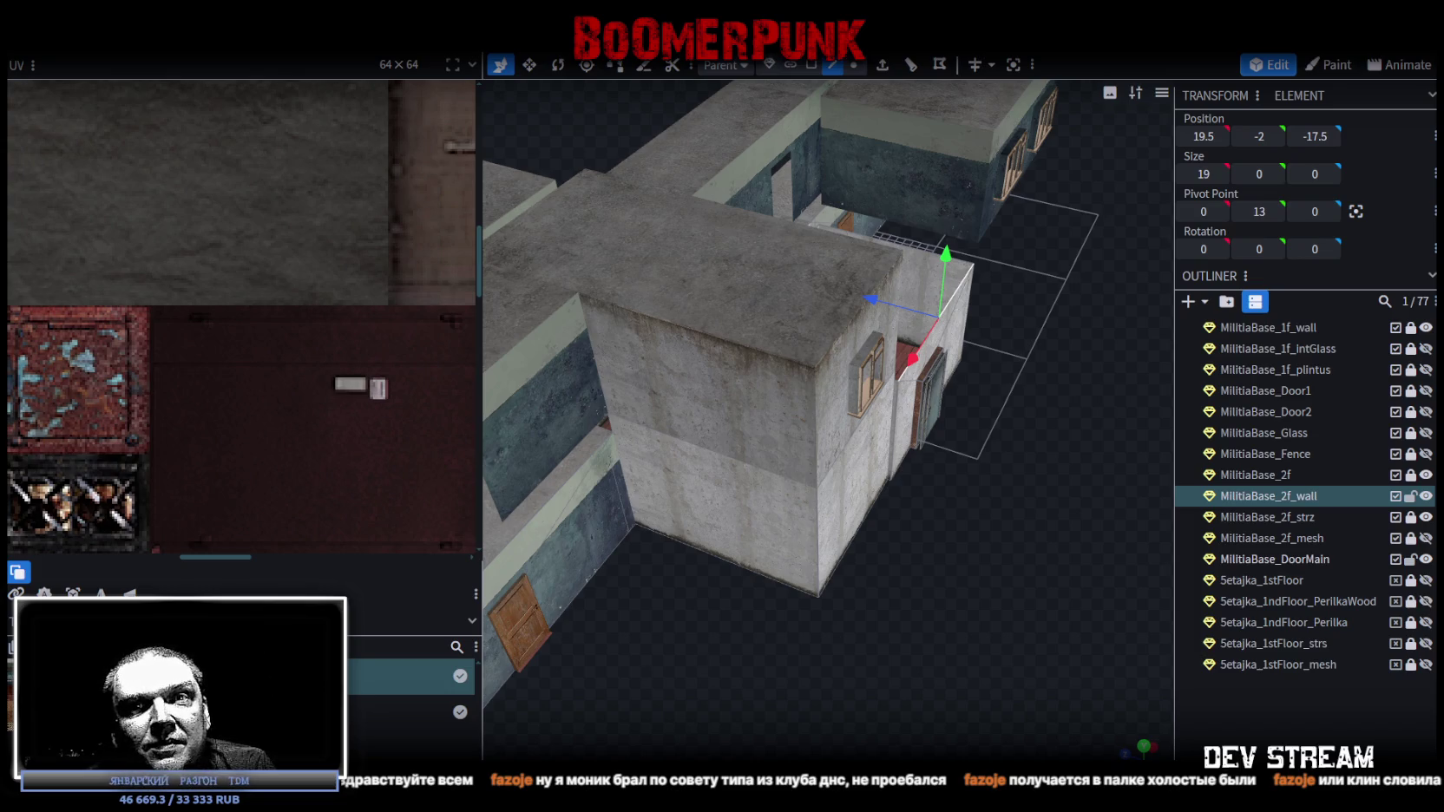
- Save the project as Build0Tutor.bbmodel and extrude the selected wall-top edge
mouse_move(581, 649)
left_mouse_down()
mouse_move(891, 585)
mouse_move(800, 544)
mouse_move(837, 536)
mouse_move(919, 704)
mouse_move(840, 681)
mouse_move(930, 620)
mouse_move(875, 645)
mouse_move(864, 623)
mouse_move(853, 637)
mouse_move(995, 680)
mouse_move(819, 745)
mouse_move(886, 586)
mouse_move(916, 580)
mouse_move(939, 610)
mouse_move(713, 617)
mouse_move(784, 587)
mouse_move(857, 594)
mouse_move(871, 568)
mouse_move(943, 535)
mouse_move(969, 548)
mouse_move(898, 540)
mouse_move(787, 575)
mouse_move(499, 591)
mouse_move(855, 650)
mouse_move(874, 550)
mouse_move(616, 545)
mouse_move(911, 614)
mouse_move(884, 627)
mouse_move(910, 600)
left_mouse_up()
key("ctrl+s")
mouse_move(803, 604)
left_mouse_down()
mouse_move(823, 657)
mouse_move(842, 607)
left_mouse_up()
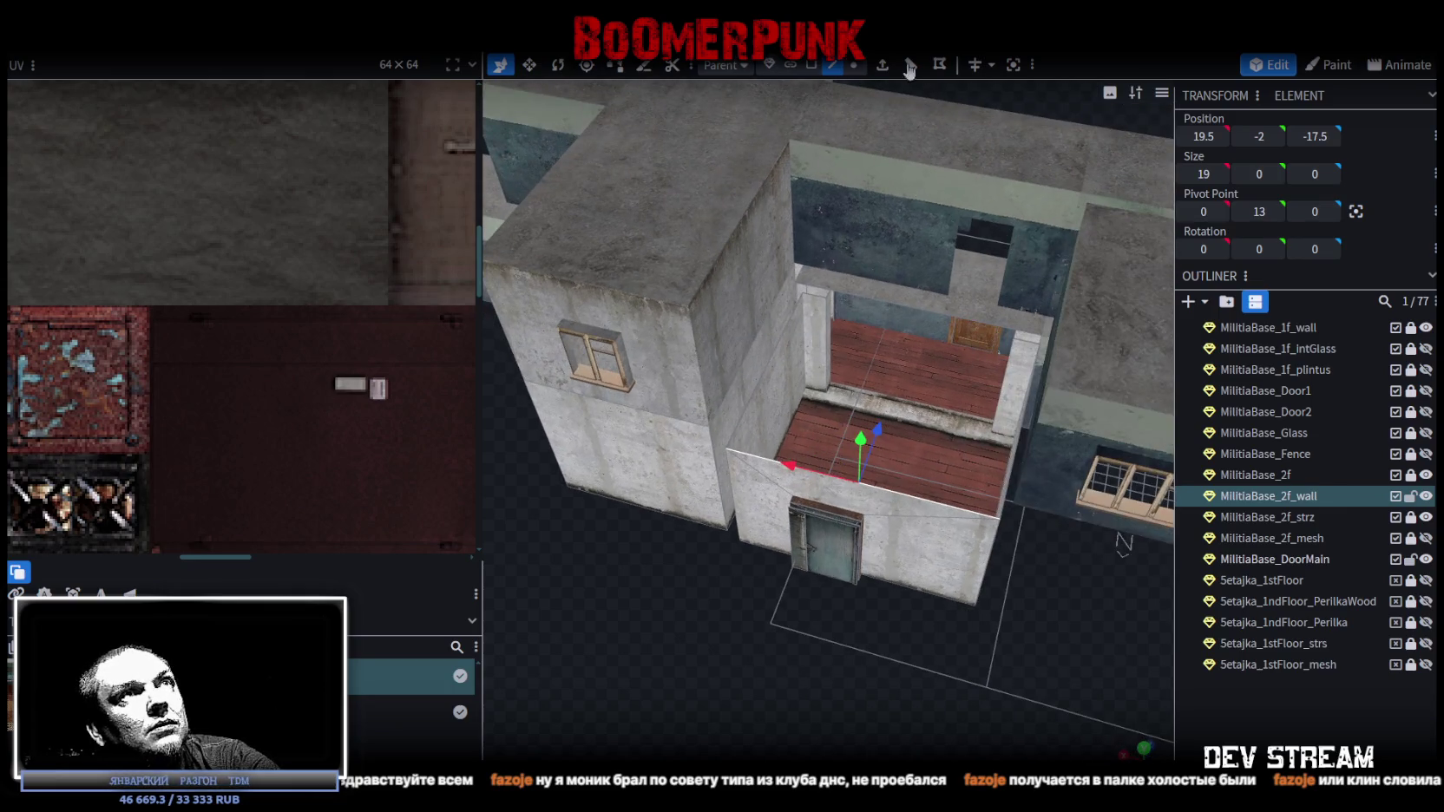
key("shift+e")
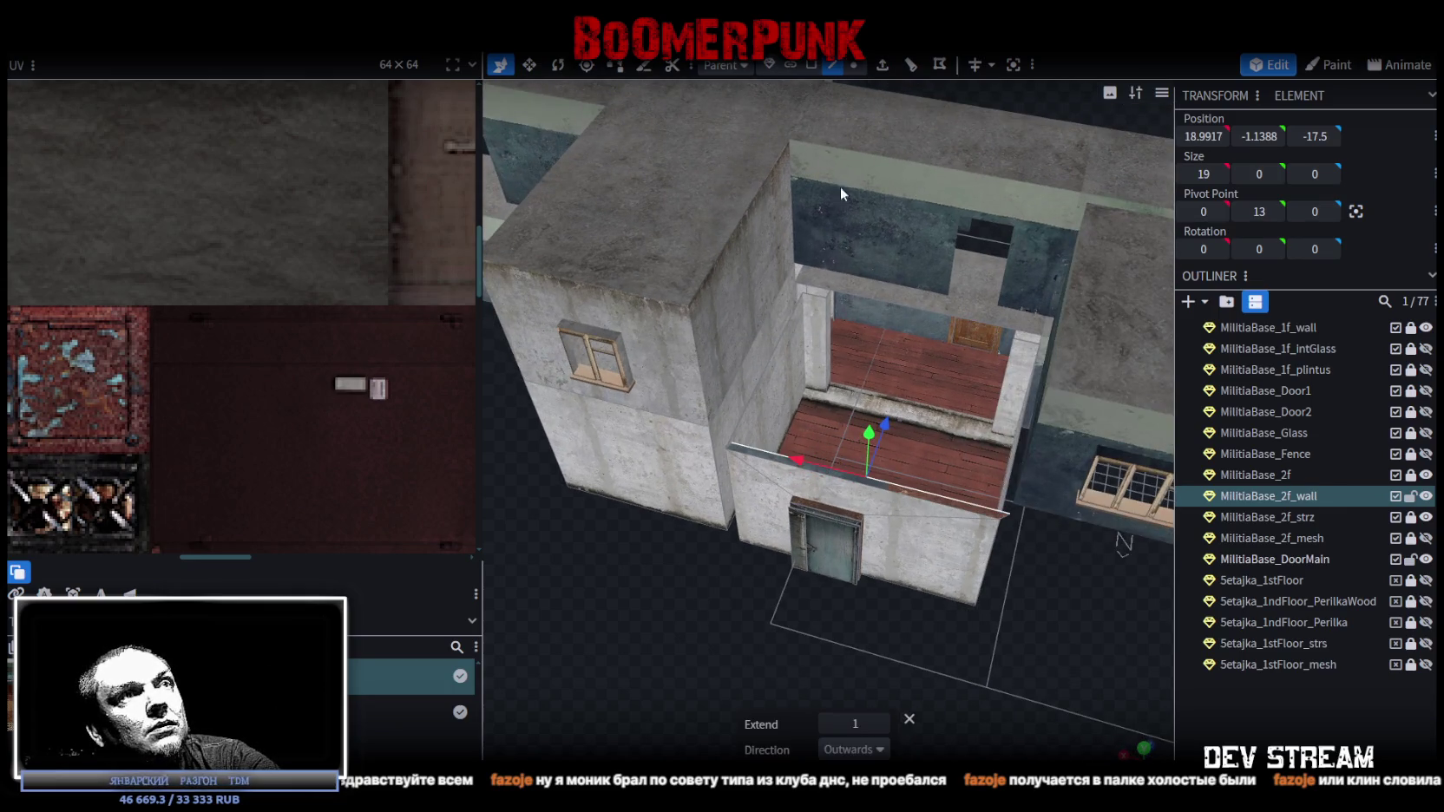
- Set the extrusion to Z+ with Extend 17.5, roofing the metal-door room, and select the face
left_click(854, 749)
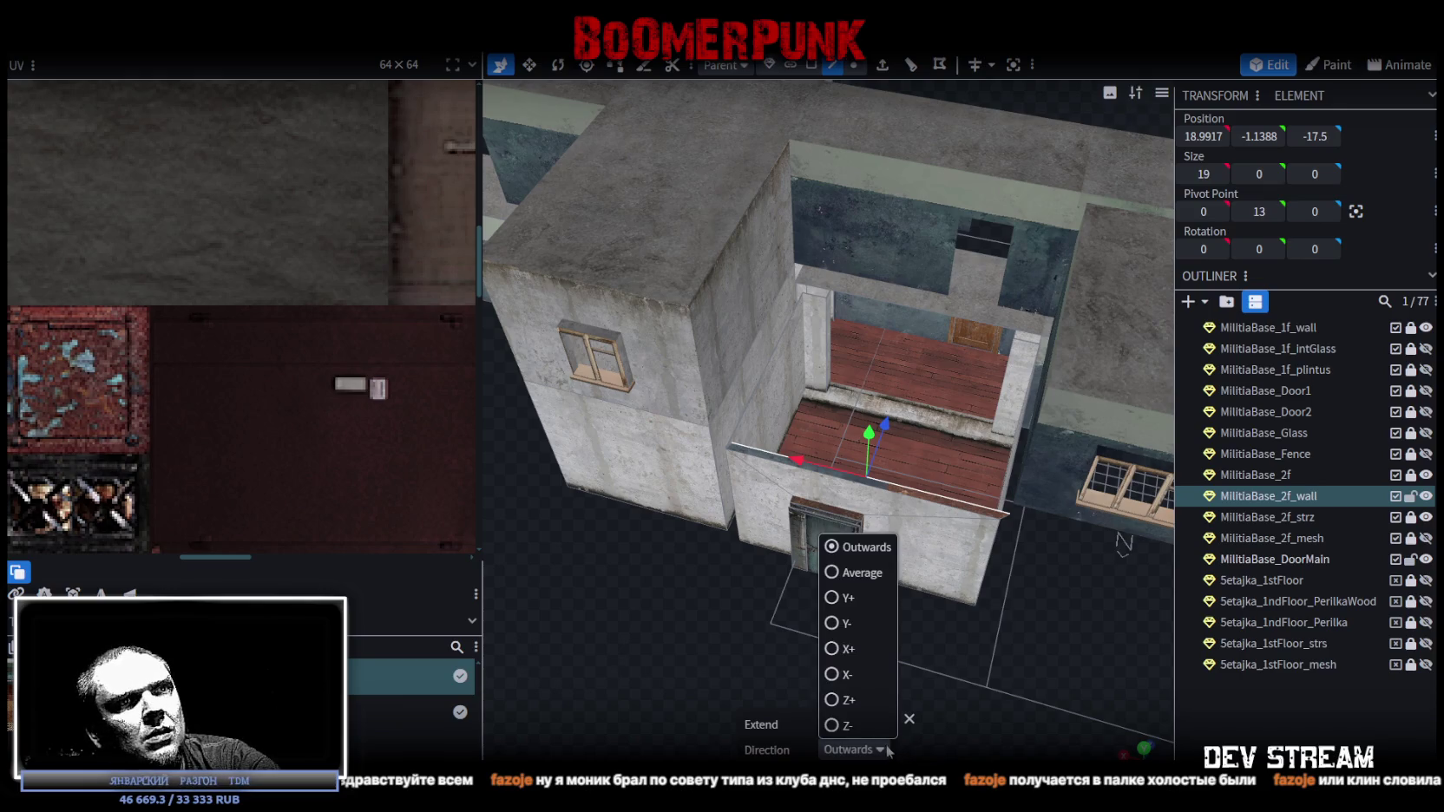
left_click(846, 699)
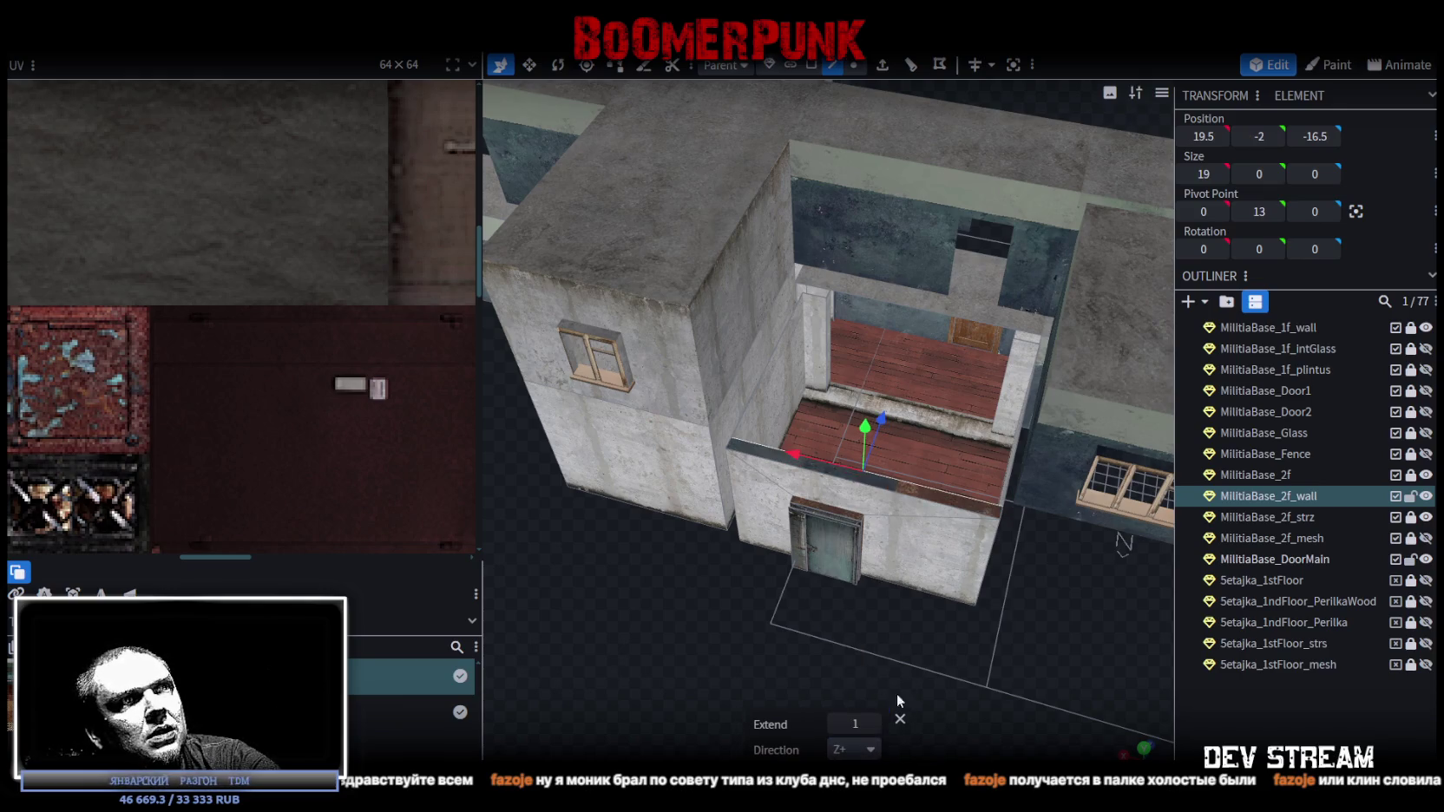
left_click(874, 724)
scroll(873, 726, "up", 11)
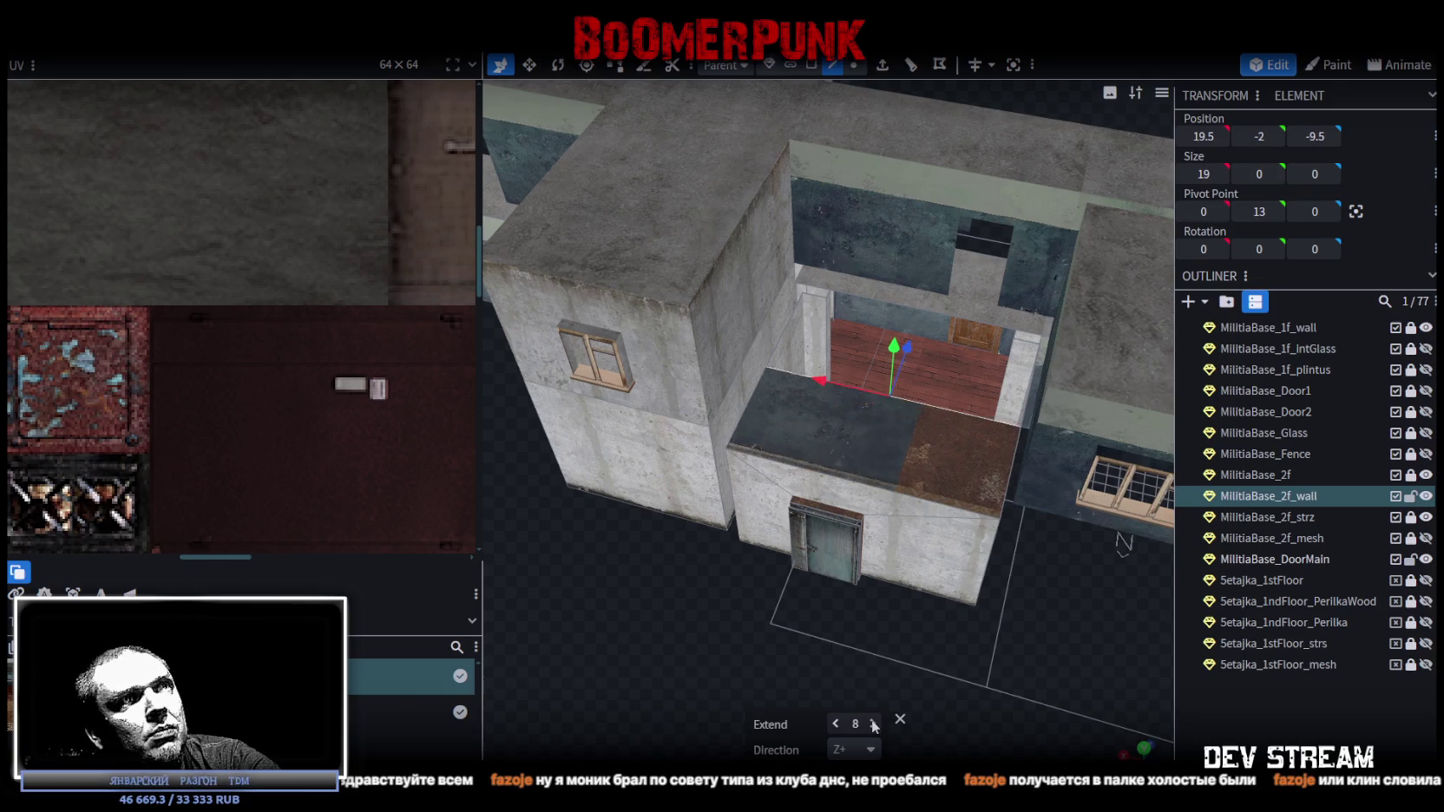
scroll(873, 726, "up", 4)
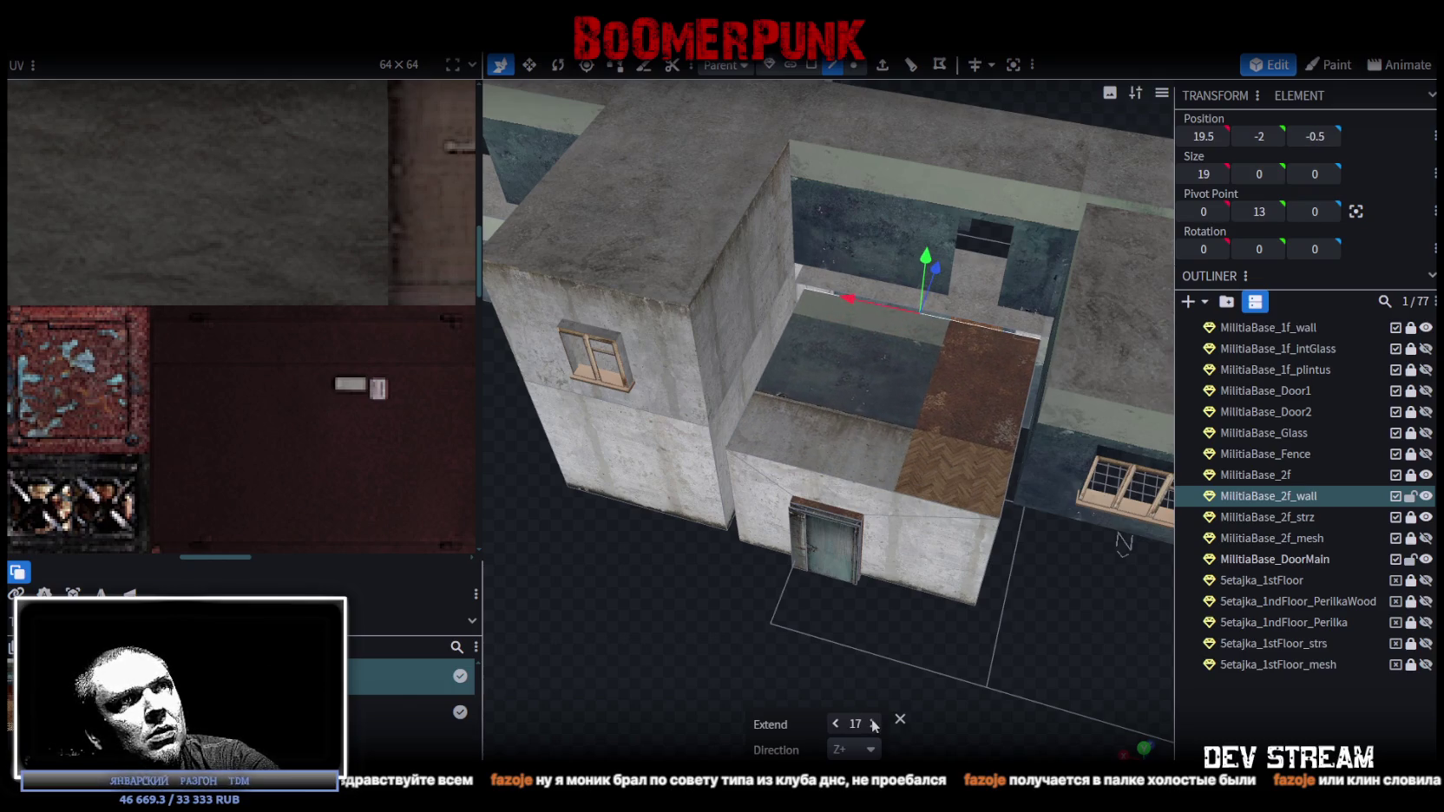
scroll(874, 724, "up", 1)
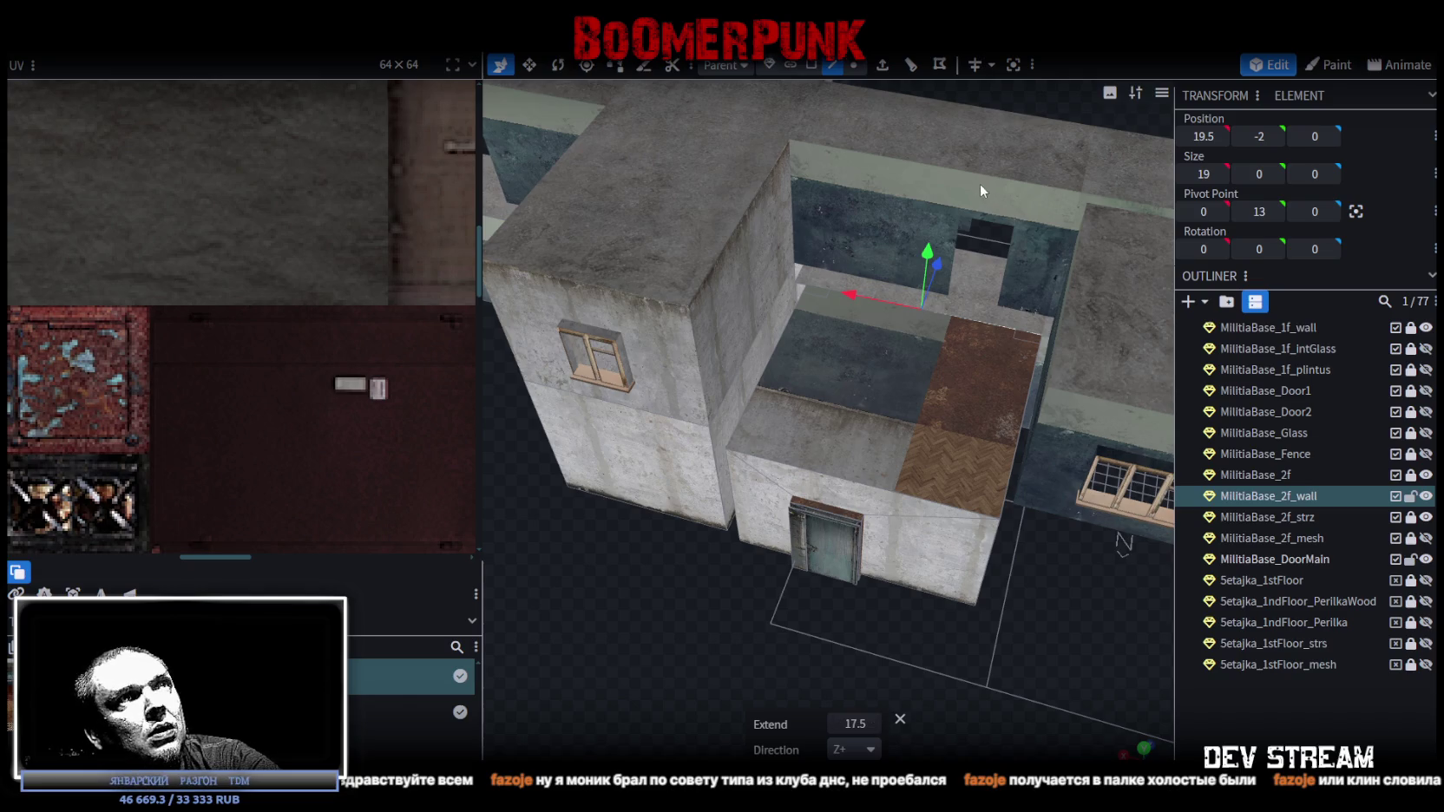
left_click(844, 282)
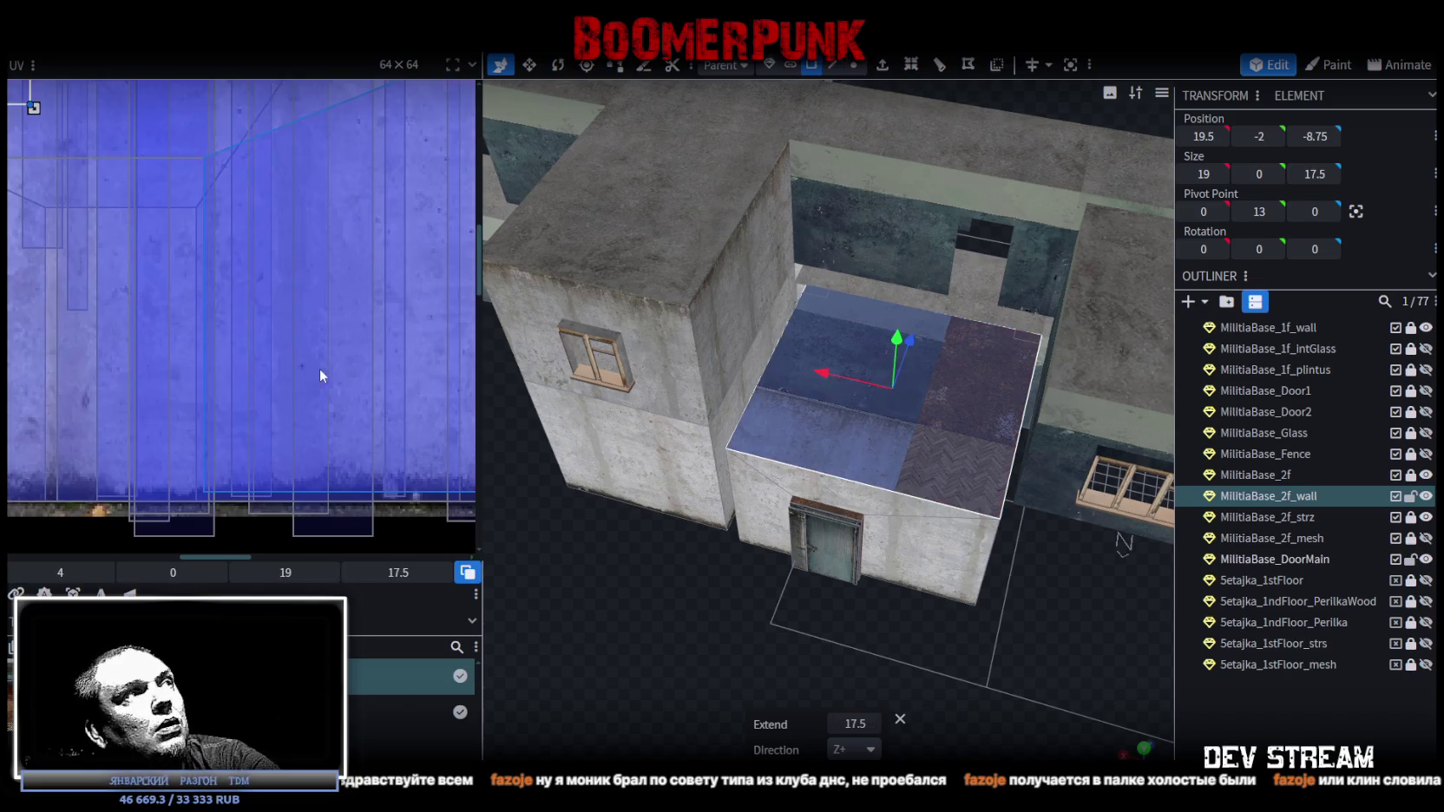
- Move the roof face's UV onto the concrete region and shrink it to about 10.7×9.8
scroll(290, 369, "down", 4)
scroll(343, 351, "up", 3)
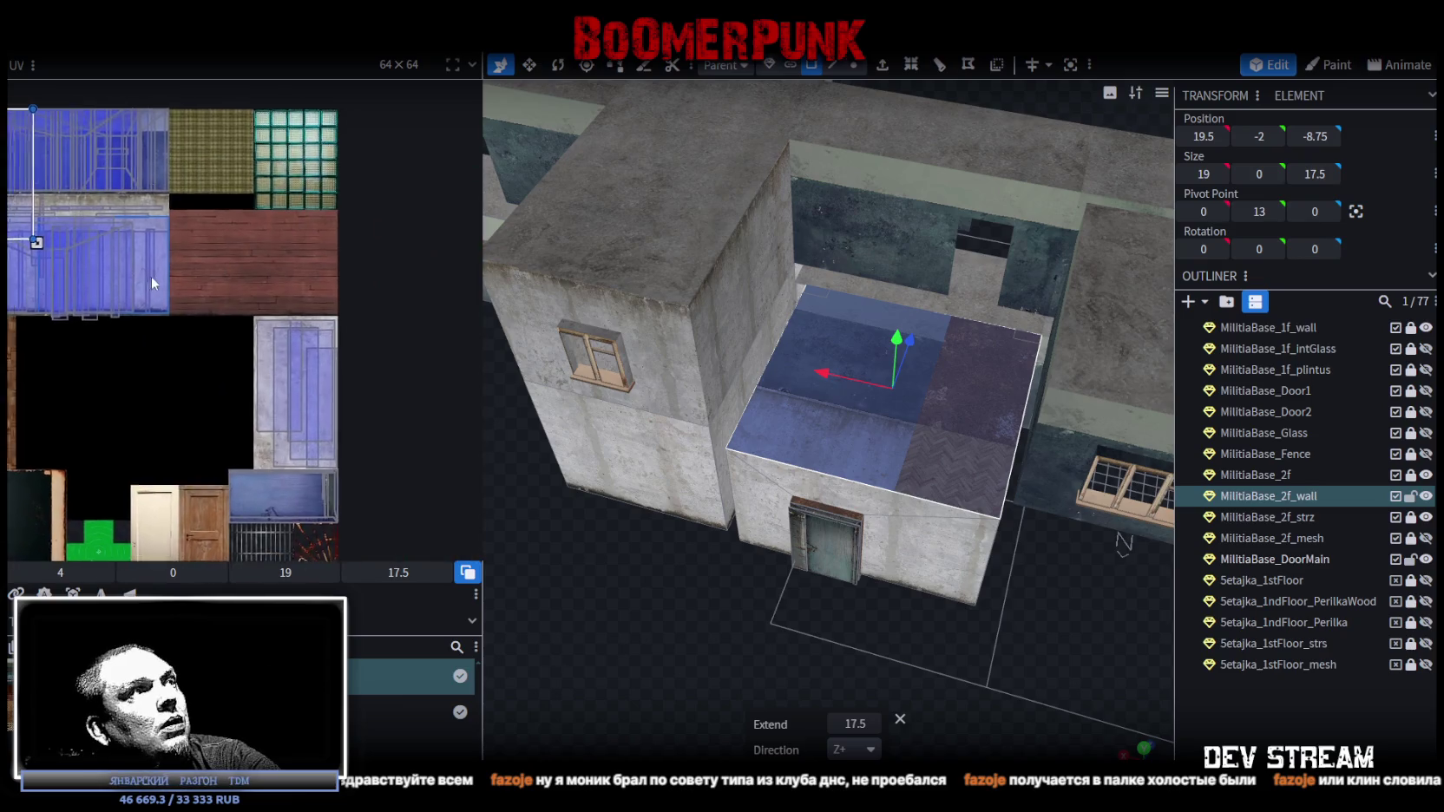
scroll(122, 217, "down", 3)
left_click_drag(116, 206, 444, 423)
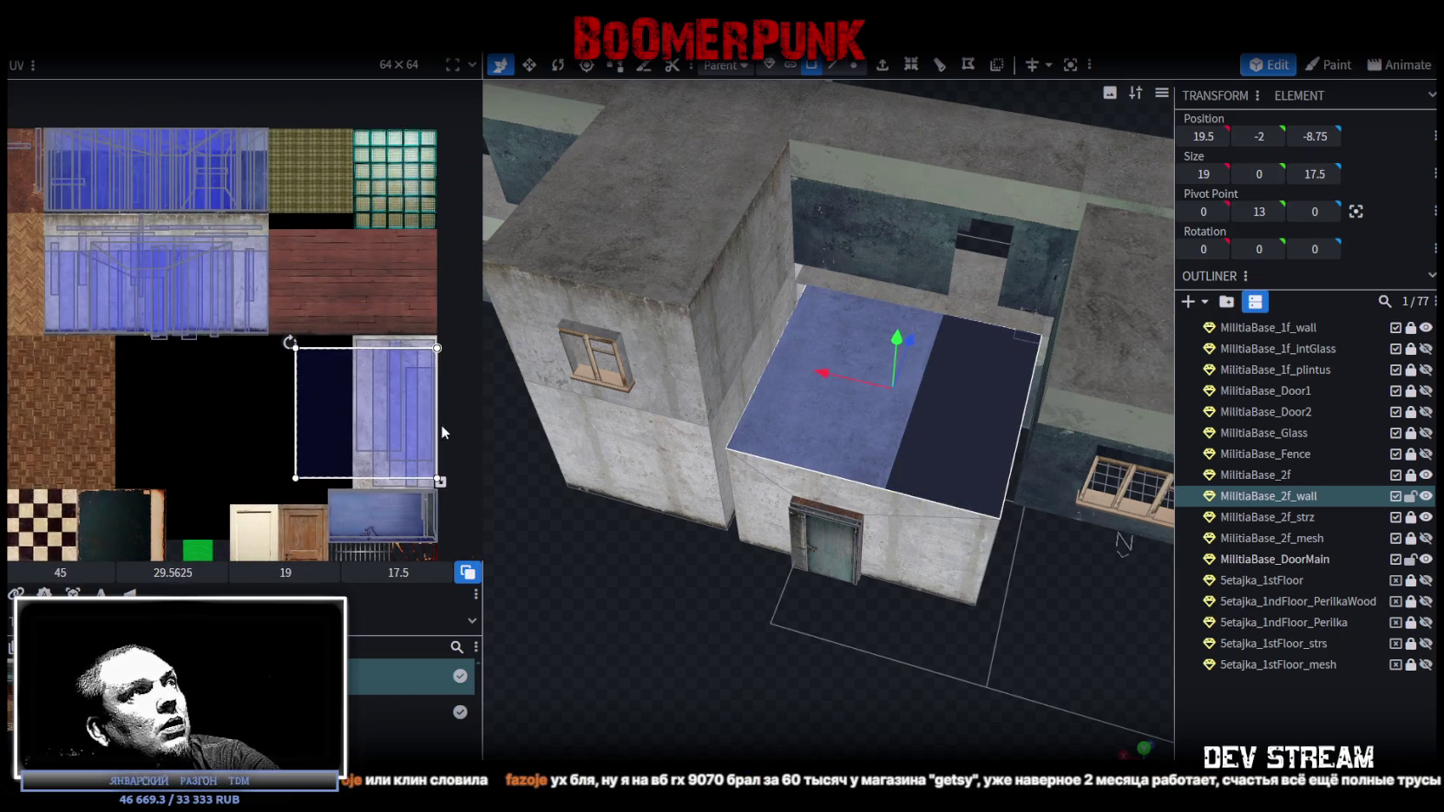
scroll(441, 422, "up", 2)
mouse_move(425, 503)
left_mouse_down()
mouse_move(366, 466)
mouse_move(334, 414)
mouse_move(375, 450)
mouse_move(353, 456)
left_mouse_up()
- Fine-tune the roof UV position and size to 11.25×10.36
scroll(353, 460, "up", 2)
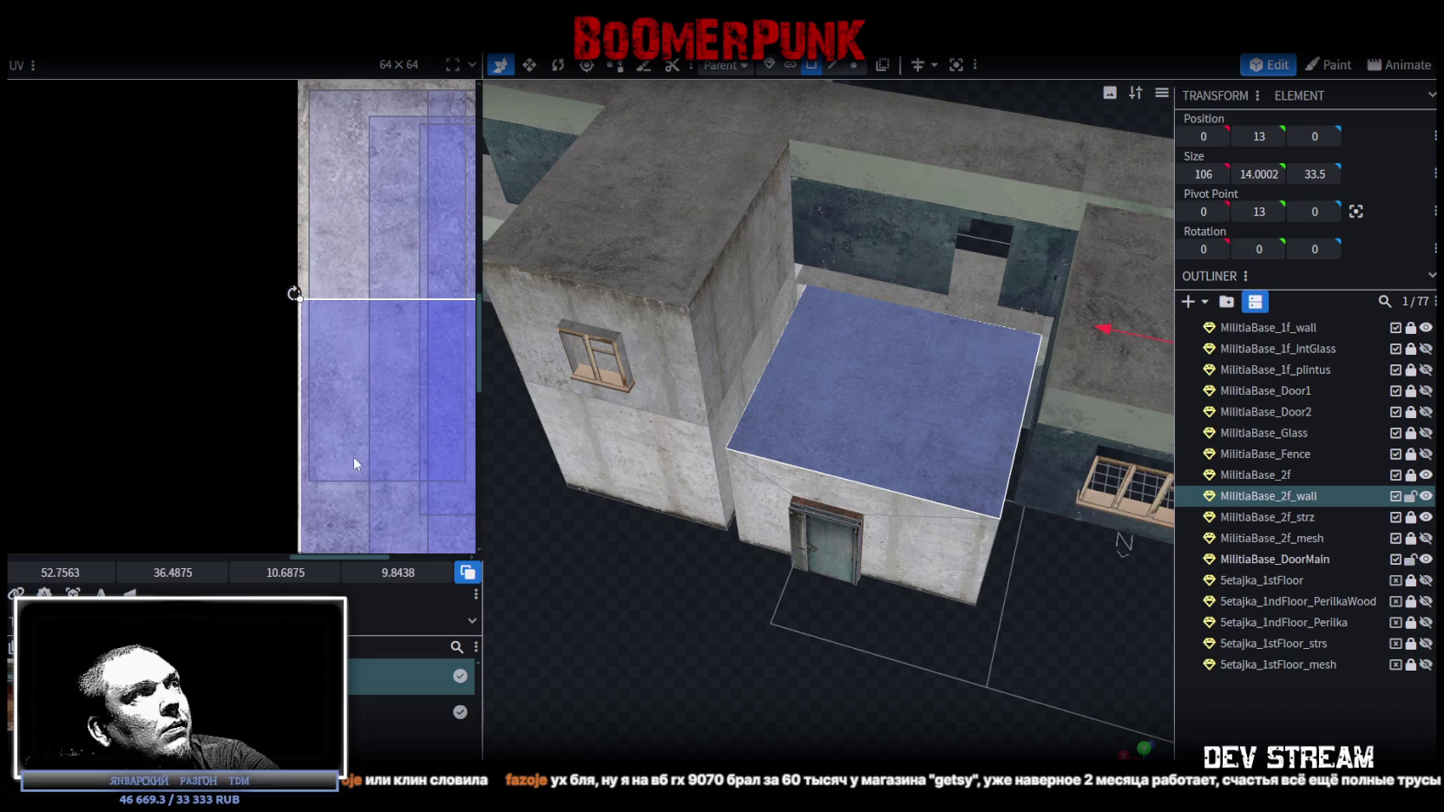
scroll(353, 456, "down", 3)
scroll(264, 356, "up", 4)
scroll(260, 373, "up", 2)
mouse_move(227, 401)
left_mouse_down()
mouse_move(248, 421)
mouse_move(207, 434)
mouse_move(206, 460)
left_mouse_up()
scroll(169, 354, "up", 2)
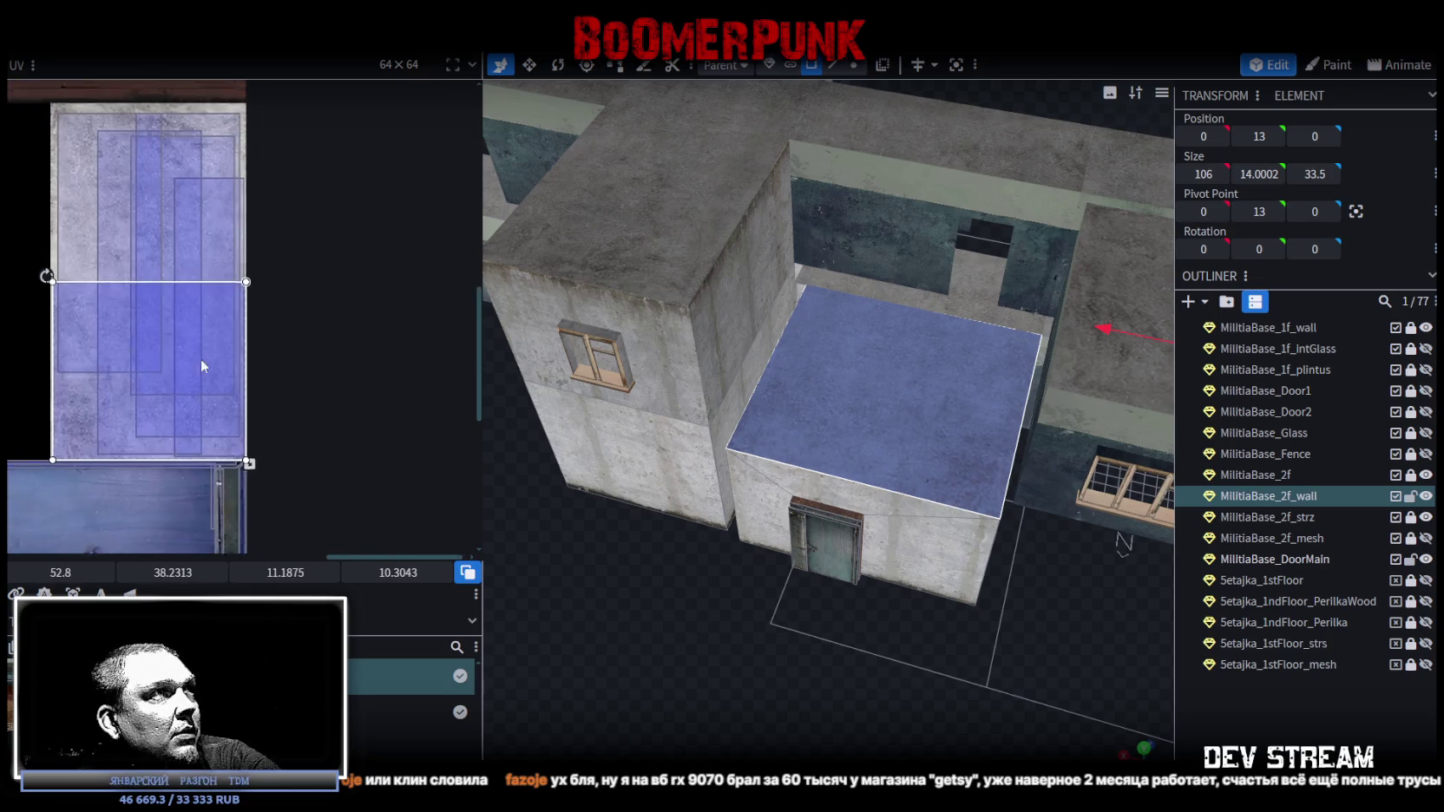
scroll(230, 331, "down", 2)
left_click_drag(319, 301, 305, 302)
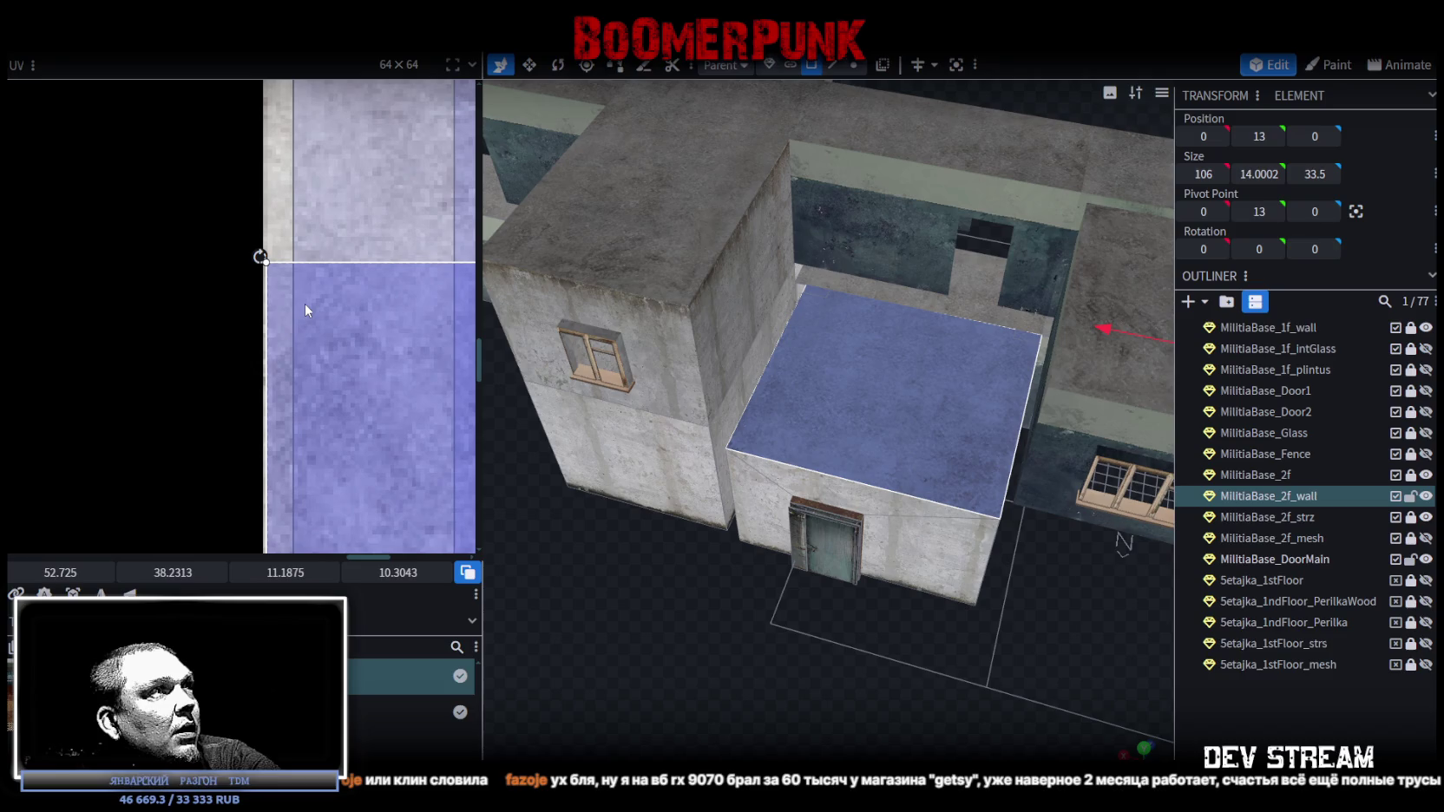
scroll(379, 378, "down", 2)
scroll(147, 243, "up", 5)
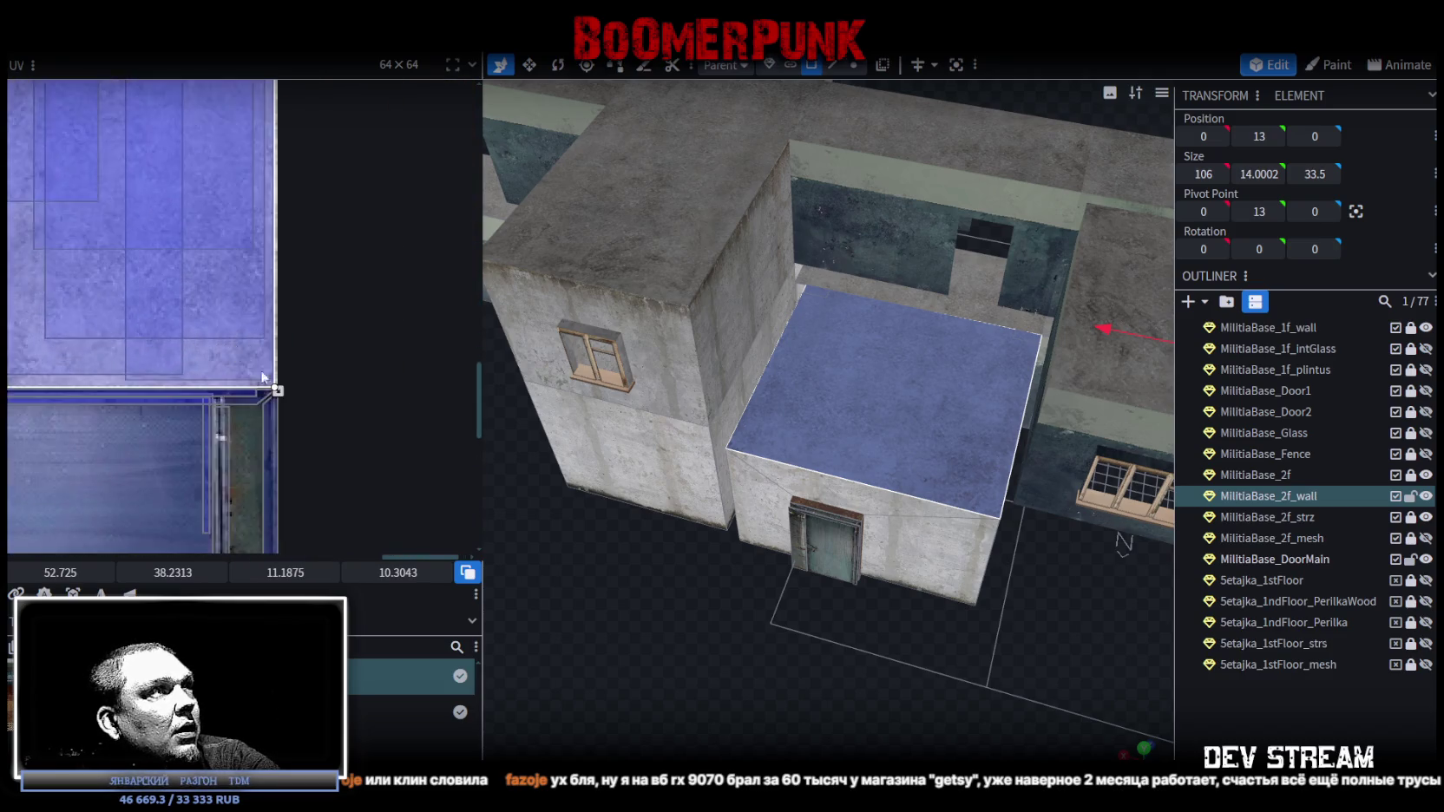
mouse_move(262, 360)
left_mouse_down()
mouse_move(271, 372)
mouse_move(234, 341)
left_mouse_up()
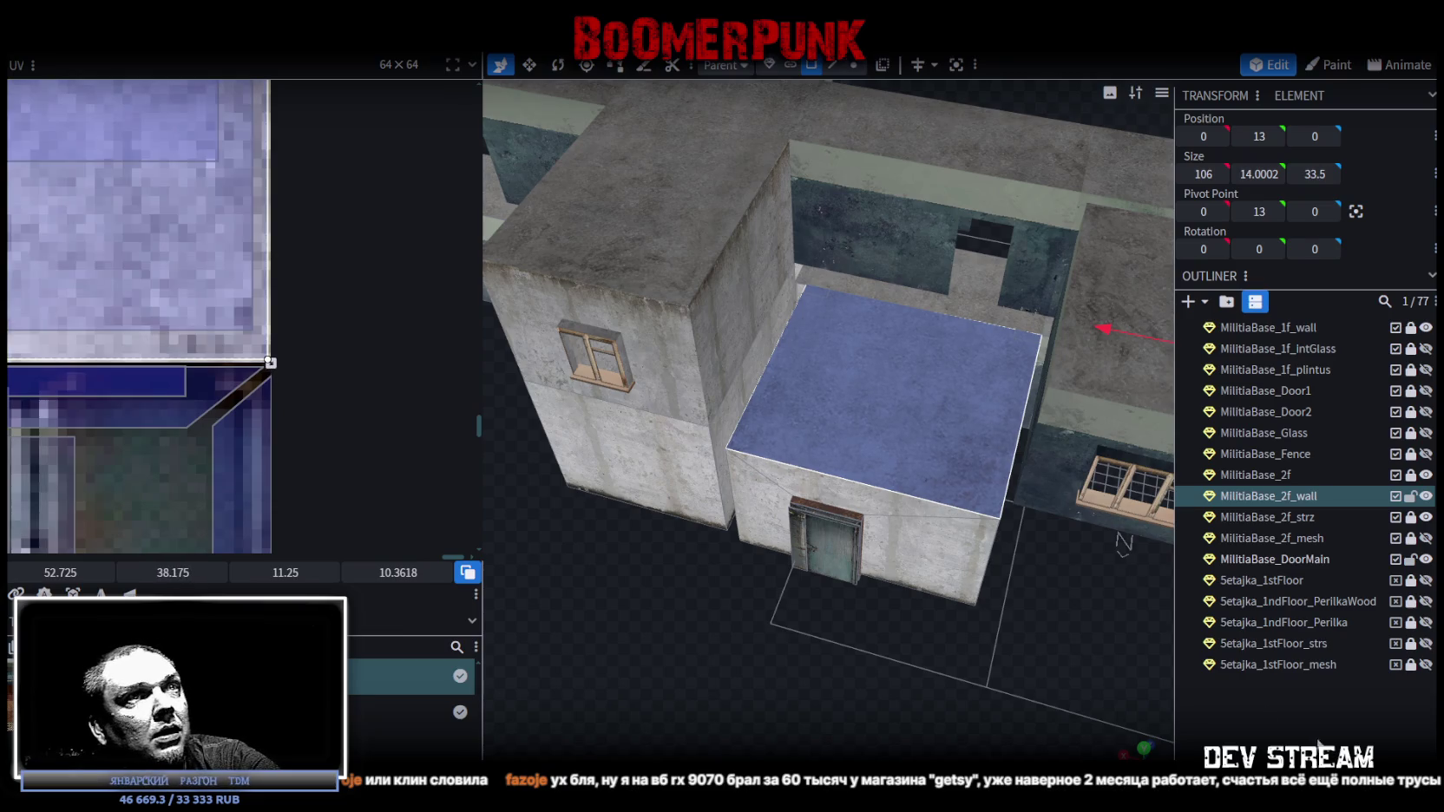
- Deselect the roof and select the MilitiaBase_2f_wall mesh from a front view
left_click(1023, 639)
scroll(1023, 639, "down", 3)
mouse_move(1023, 640)
left_mouse_down()
mouse_move(891, 614)
mouse_move(910, 547)
mouse_move(945, 616)
mouse_move(694, 651)
mouse_move(864, 531)
mouse_move(863, 360)
mouse_move(799, 381)
mouse_move(763, 346)
mouse_move(791, 308)
mouse_move(848, 270)
mouse_move(952, 331)
mouse_move(737, 186)
left_mouse_up()
left_click(739, 183)
mouse_move(760, 243)
left_mouse_down()
mouse_move(860, 614)
mouse_move(777, 590)
left_mouse_up()
mouse_move(773, 290)
left_mouse_down()
mouse_move(988, 608)
mouse_move(895, 654)
mouse_move(852, 508)
mouse_move(705, 671)
left_mouse_up()
scroll(832, 590, "up", 10)
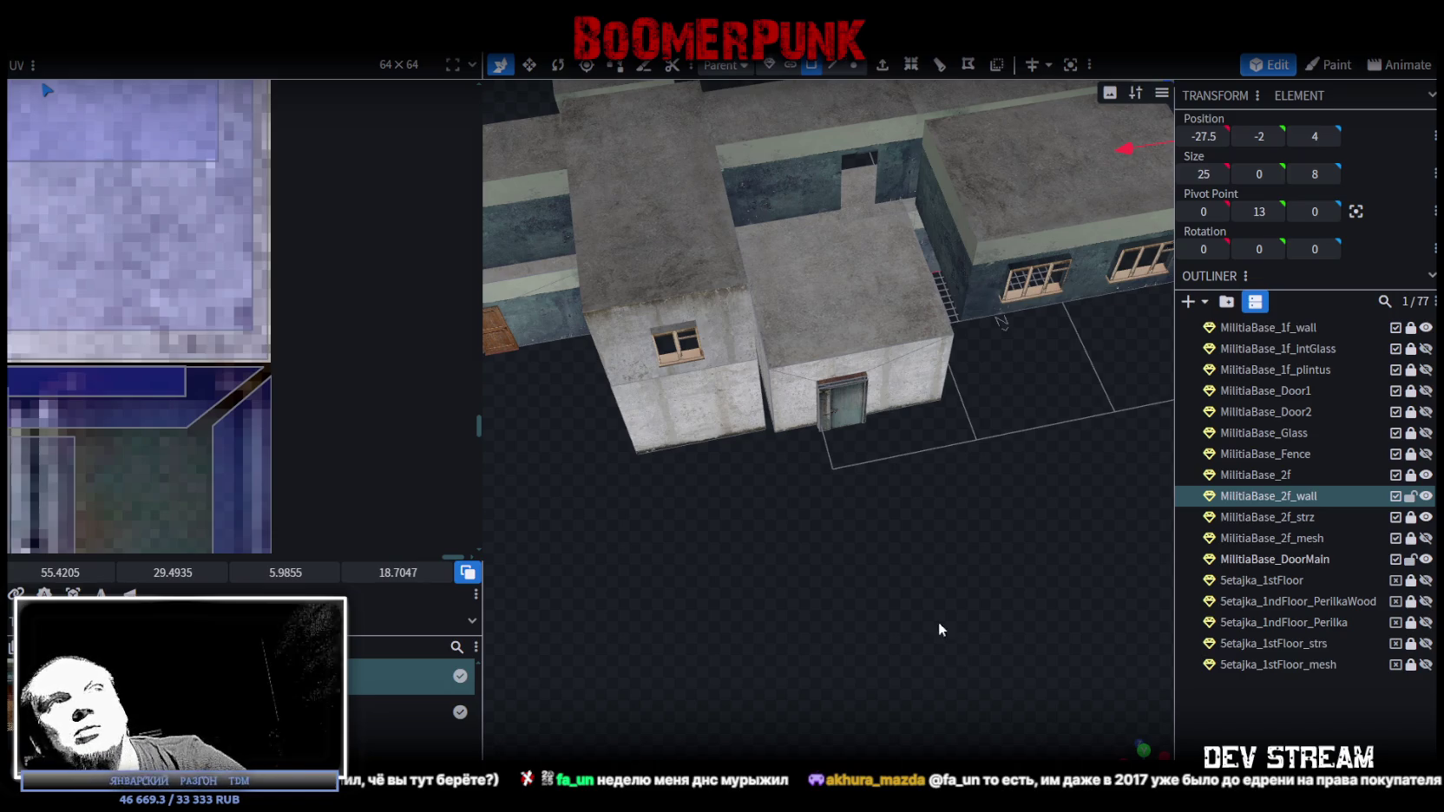
- Orbit the view to see the building's side from low down
mouse_move(817, 618)
left_mouse_down()
mouse_move(889, 457)
mouse_move(660, 483)
mouse_move(895, 576)
mouse_move(771, 527)
mouse_move(694, 522)
mouse_move(730, 565)
mouse_move(840, 540)
mouse_move(654, 544)
mouse_move(832, 542)
mouse_move(897, 589)
mouse_move(1106, 562)
left_mouse_up()
- Set the loop cut on MilitiaBase_2f_wall_selection to direction 1, splitting it crosswise
mouse_move(657, 511)
left_mouse_down()
mouse_move(834, 544)
mouse_move(786, 376)
mouse_move(922, 497)
mouse_move(835, 565)
left_mouse_up()
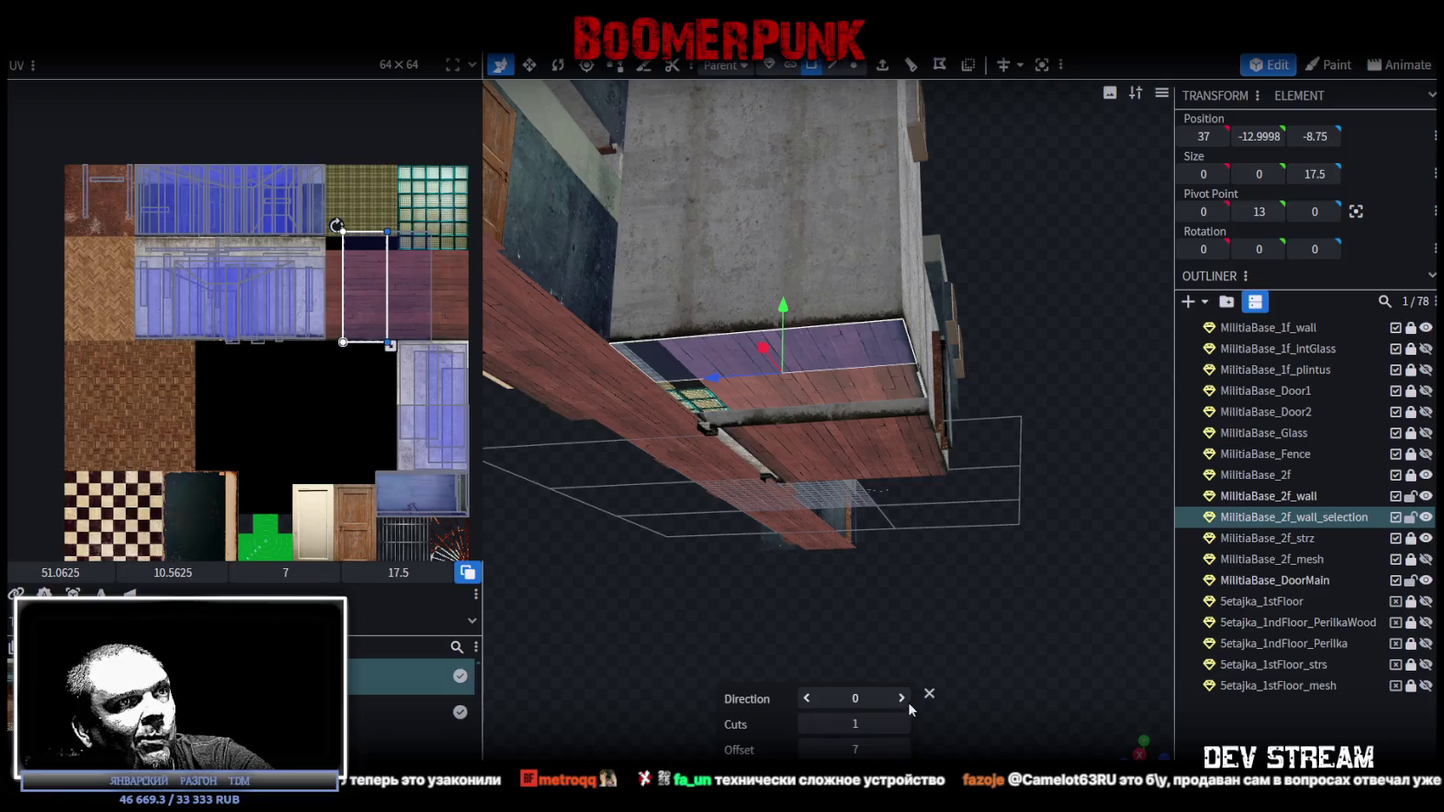
left_click(903, 698)
scroll(398, 336, "up", 5)
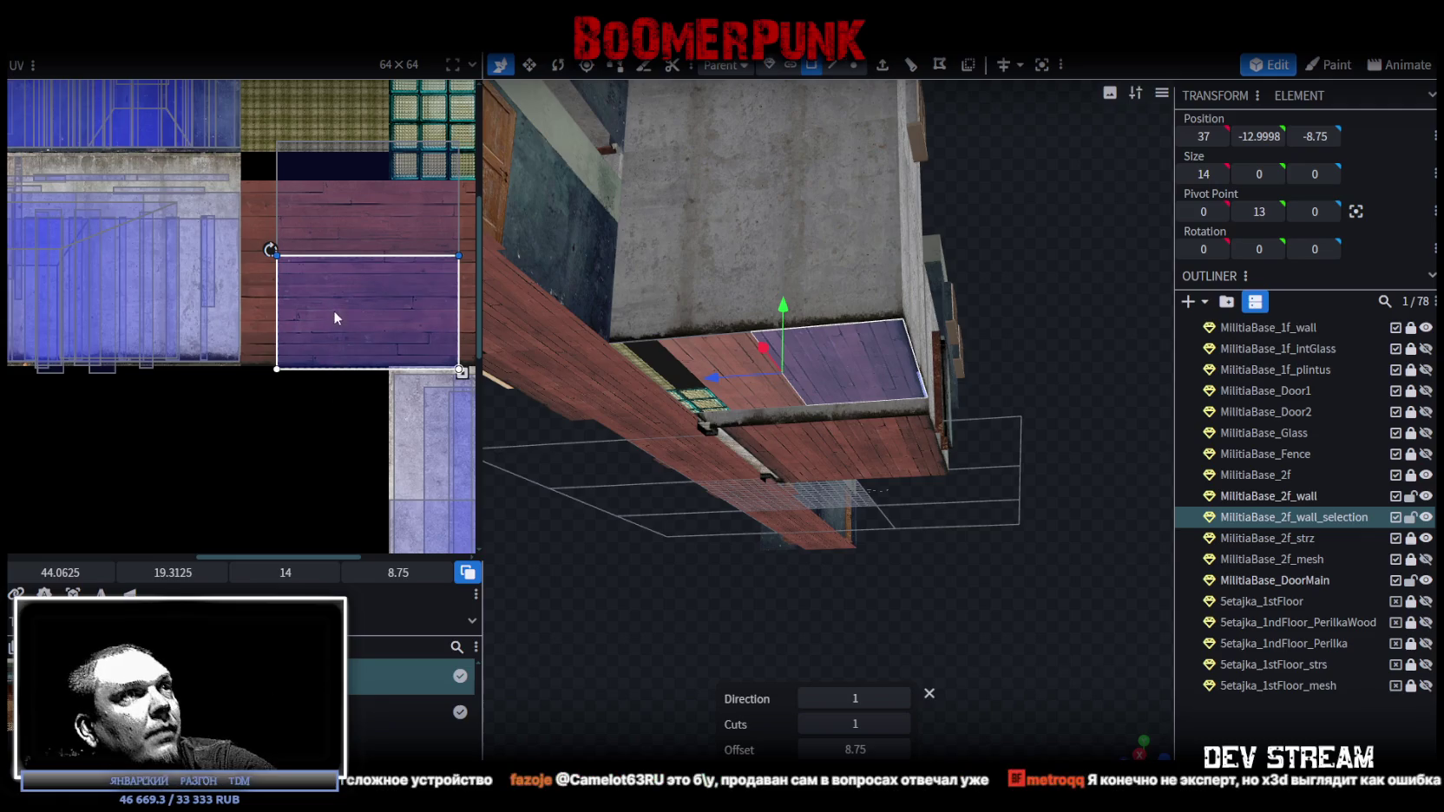
- Map all the panel's faces onto the purple wood-plank texture region
left_click_drag(663, 545, 714, 531)
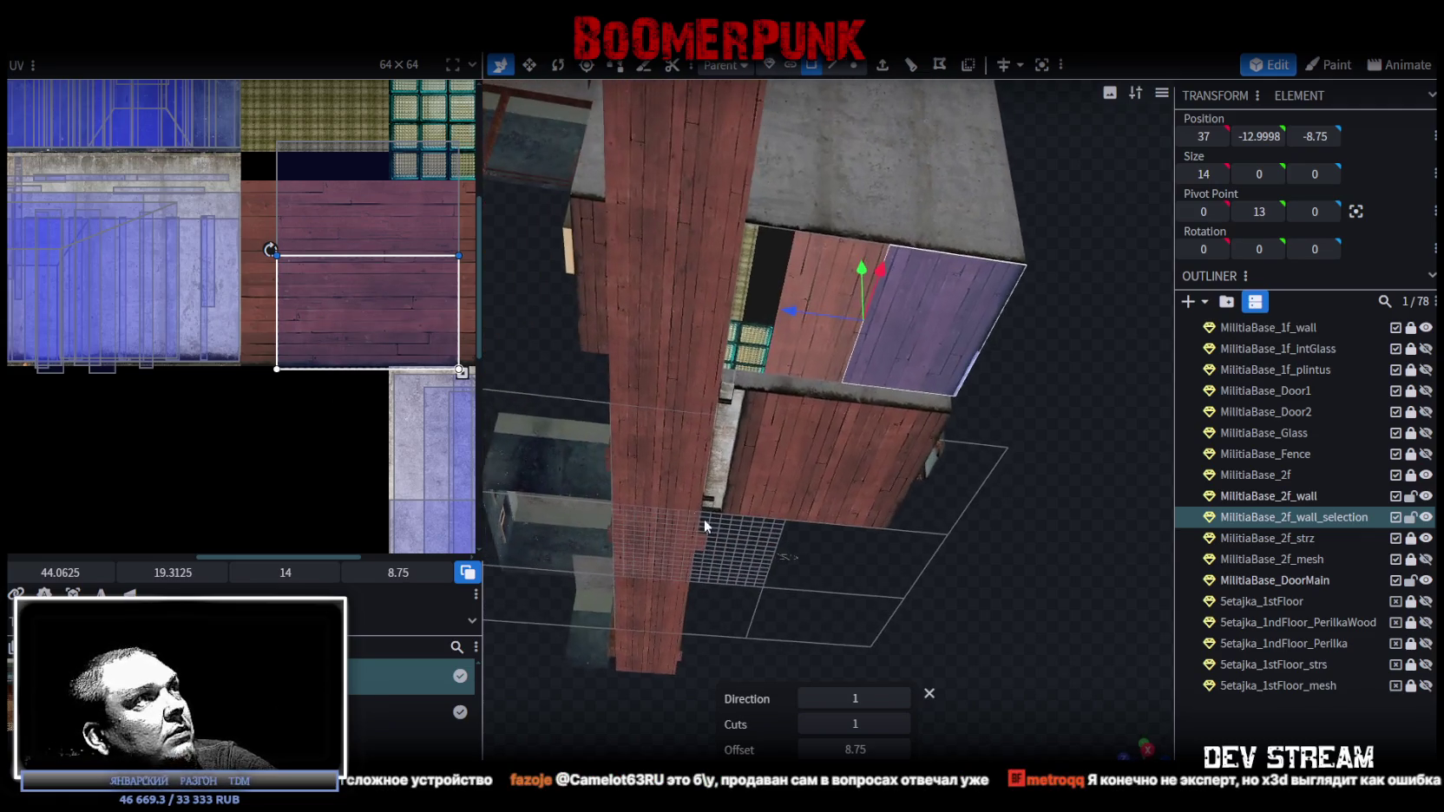
left_click_drag(347, 188, 344, 309)
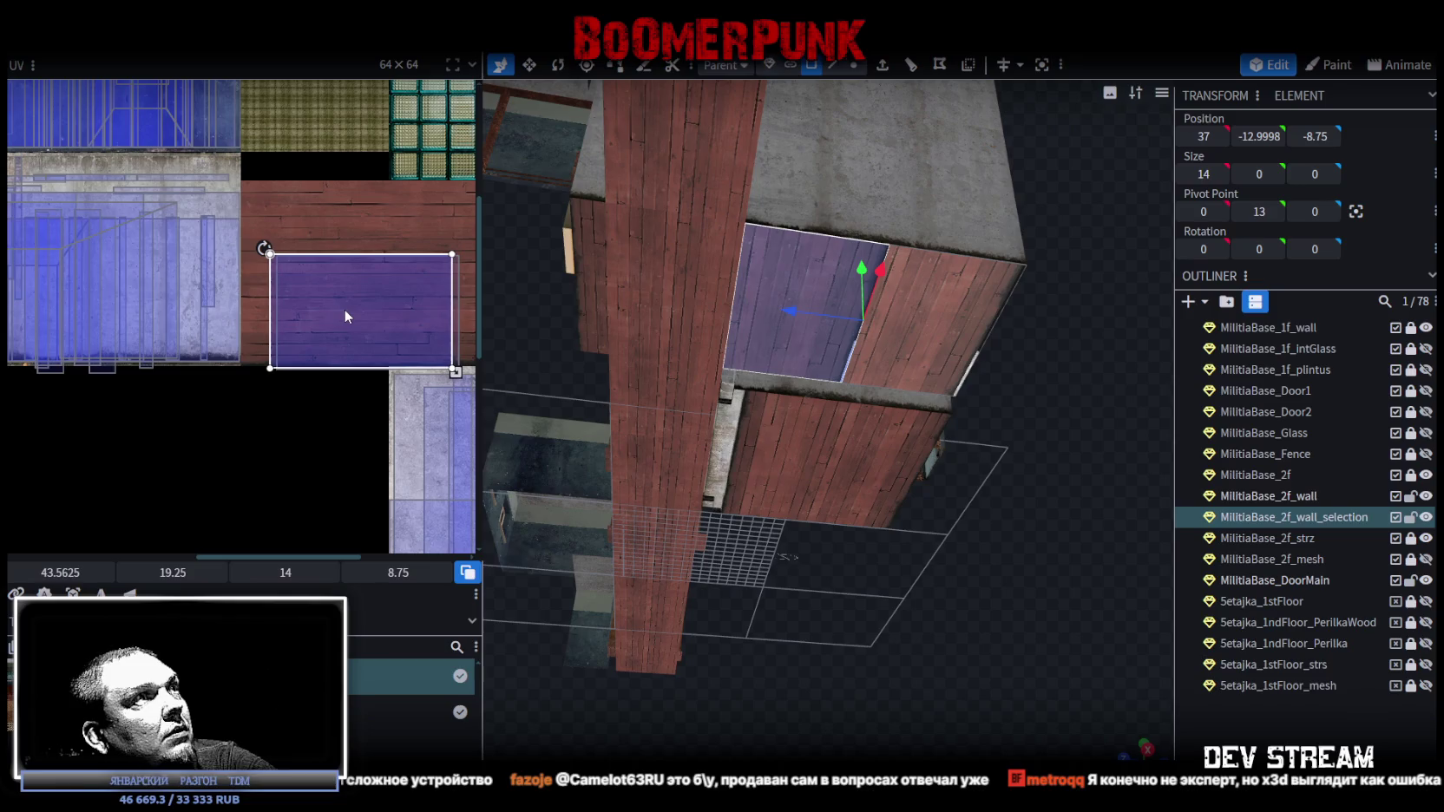
scroll(295, 243, "up", 4)
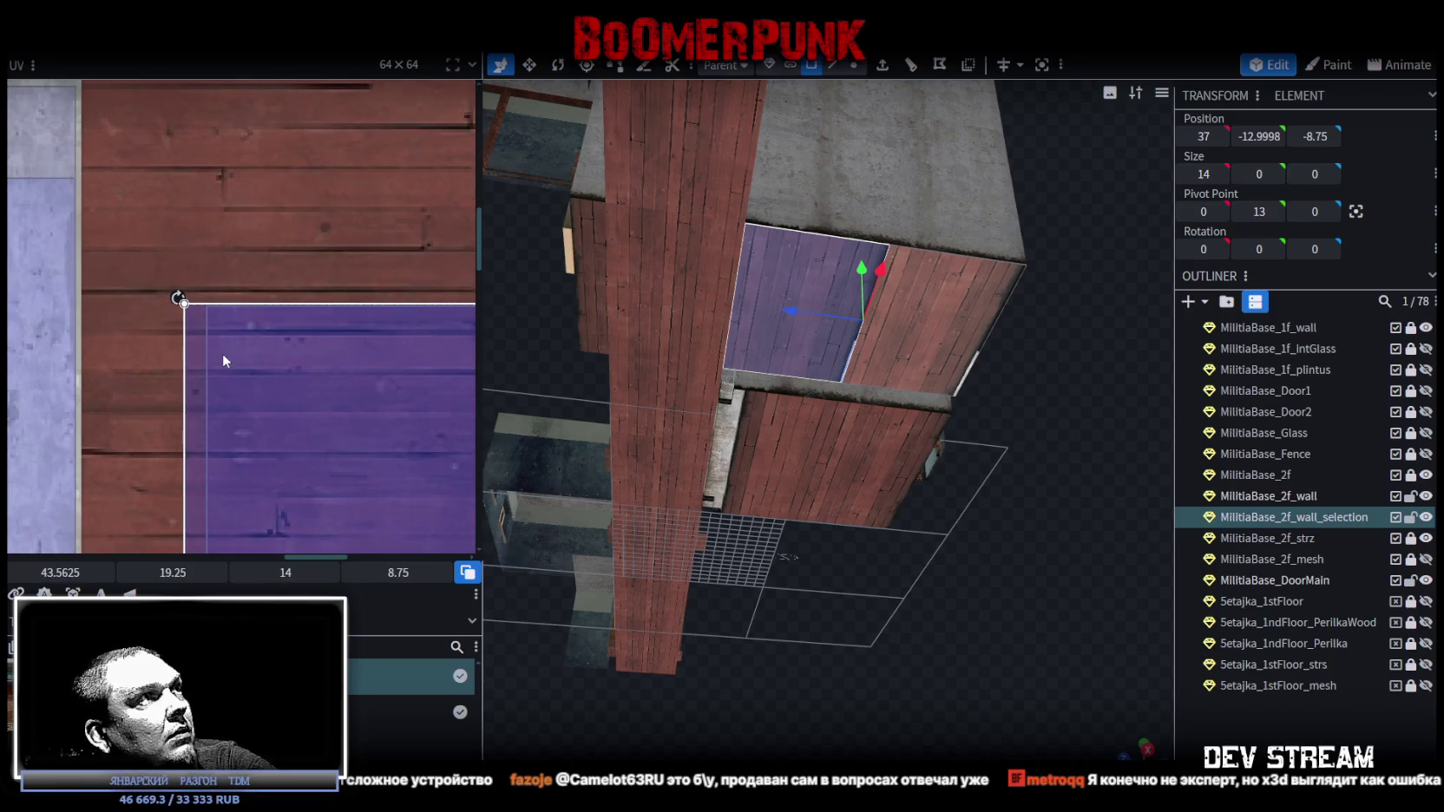
key("ctrl+a")
scroll(228, 326, "down", 3)
left_click_drag(288, 361, 262, 272)
scroll(259, 230, "up", 4)
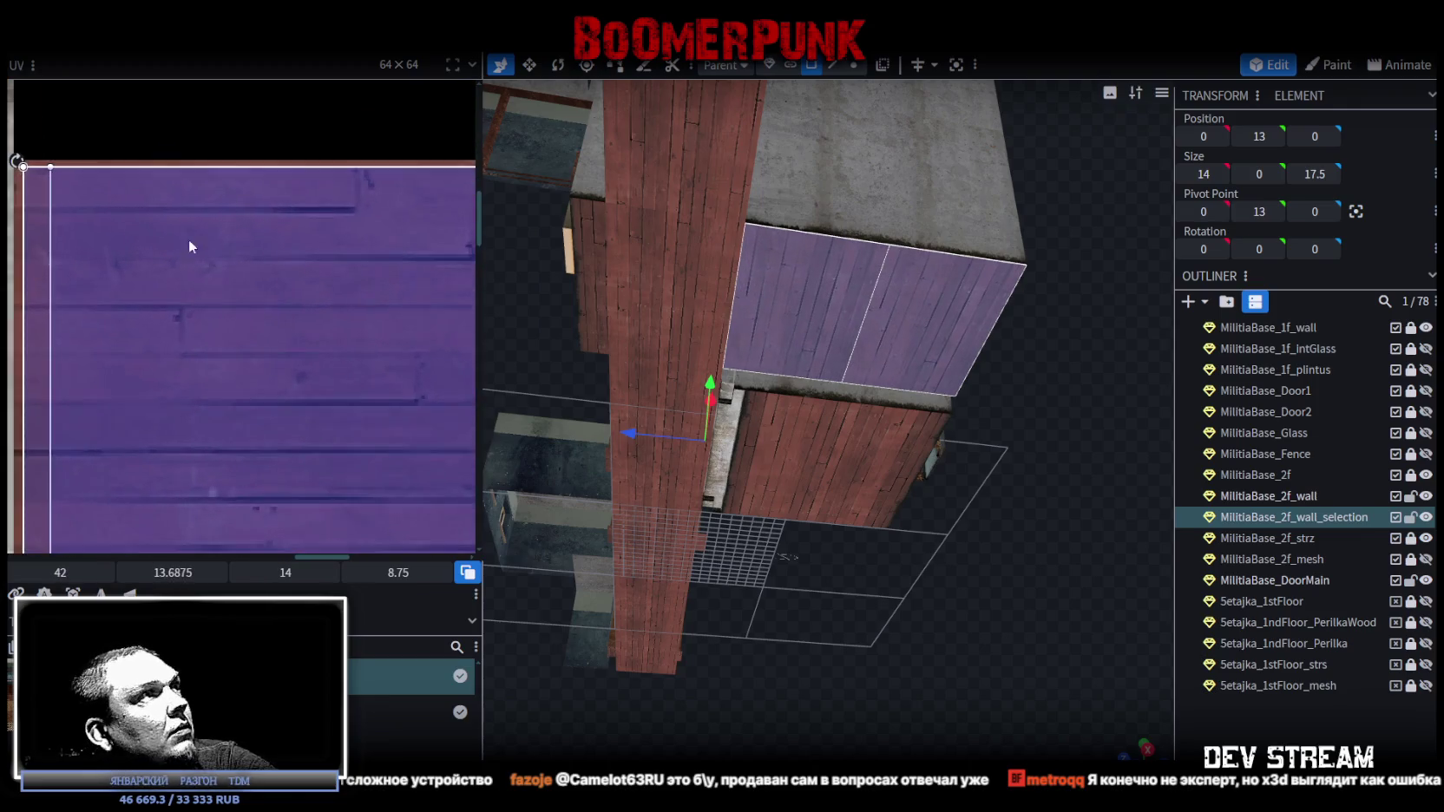
- Resize the panel's plank UV region to about 21.5×13.5
scroll(295, 330, "down", 4)
scroll(296, 332, "up", 5)
left_click_drag(297, 332, 281, 321)
scroll(304, 345, "down", 3)
scroll(381, 421, "up", 4)
scroll(261, 364, "down", 4)
left_click_drag(251, 361, 418, 477)
scroll(391, 447, "up", 3)
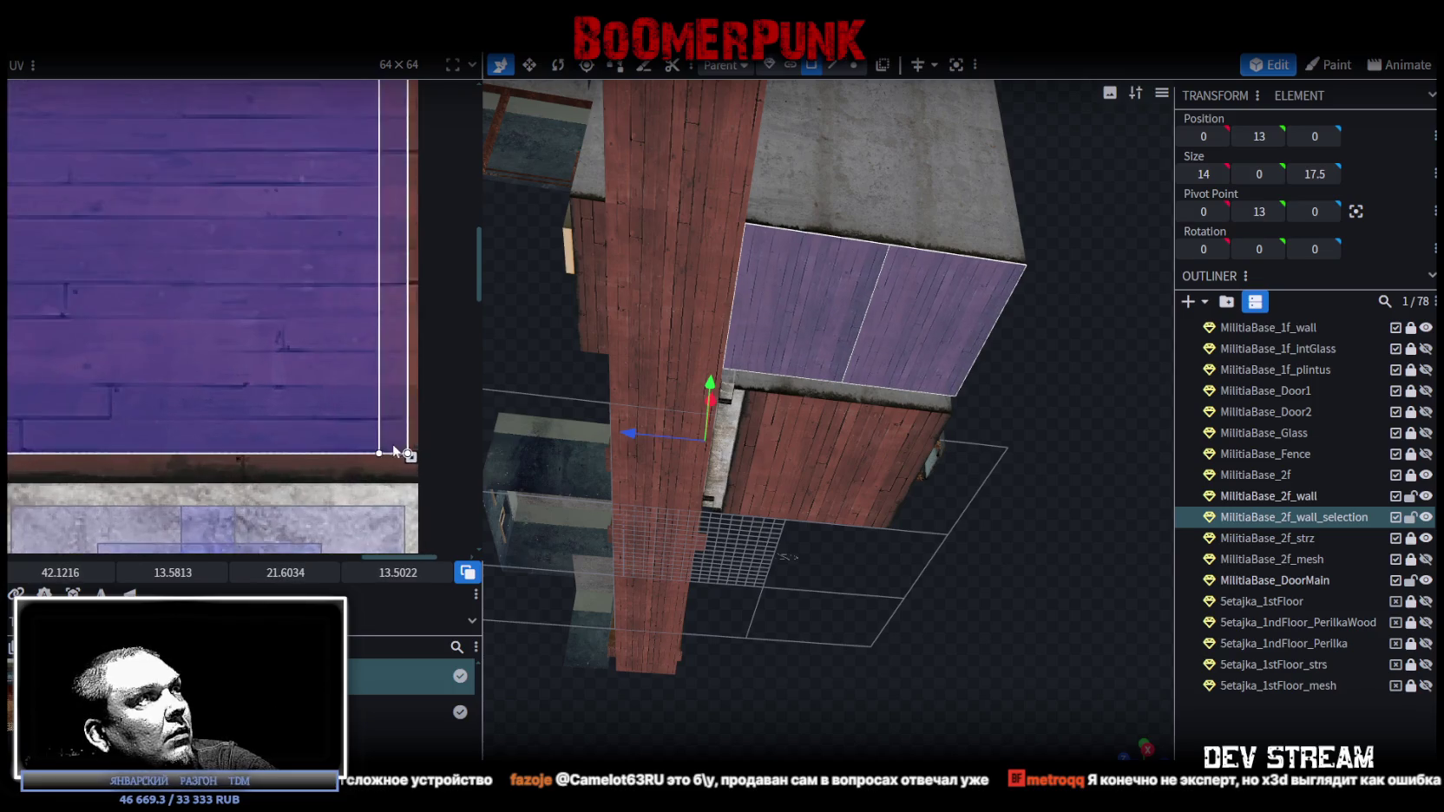
scroll(413, 473, "down", 1)
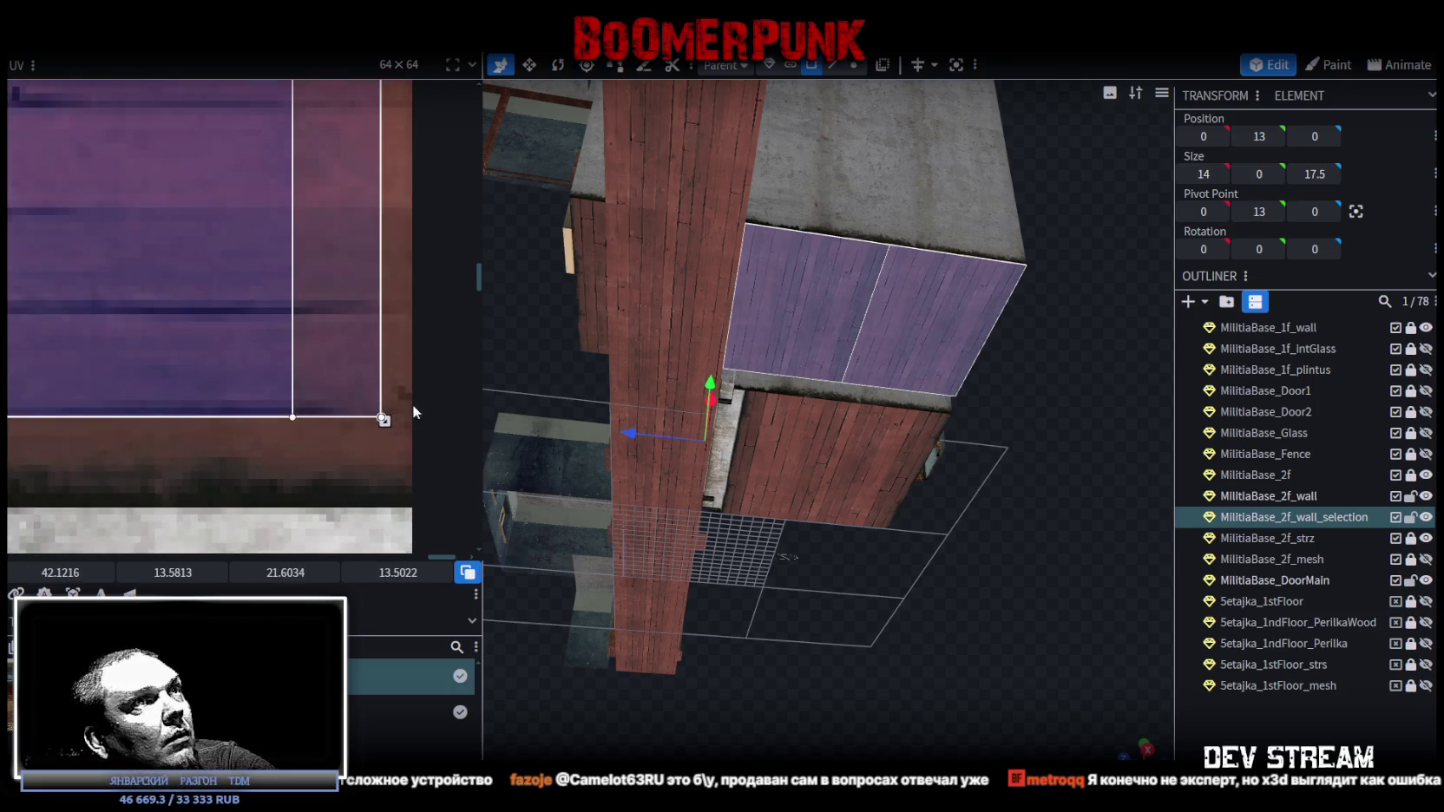
scroll(777, 461, "up", 3)
scroll(1050, 560, "down", 2)
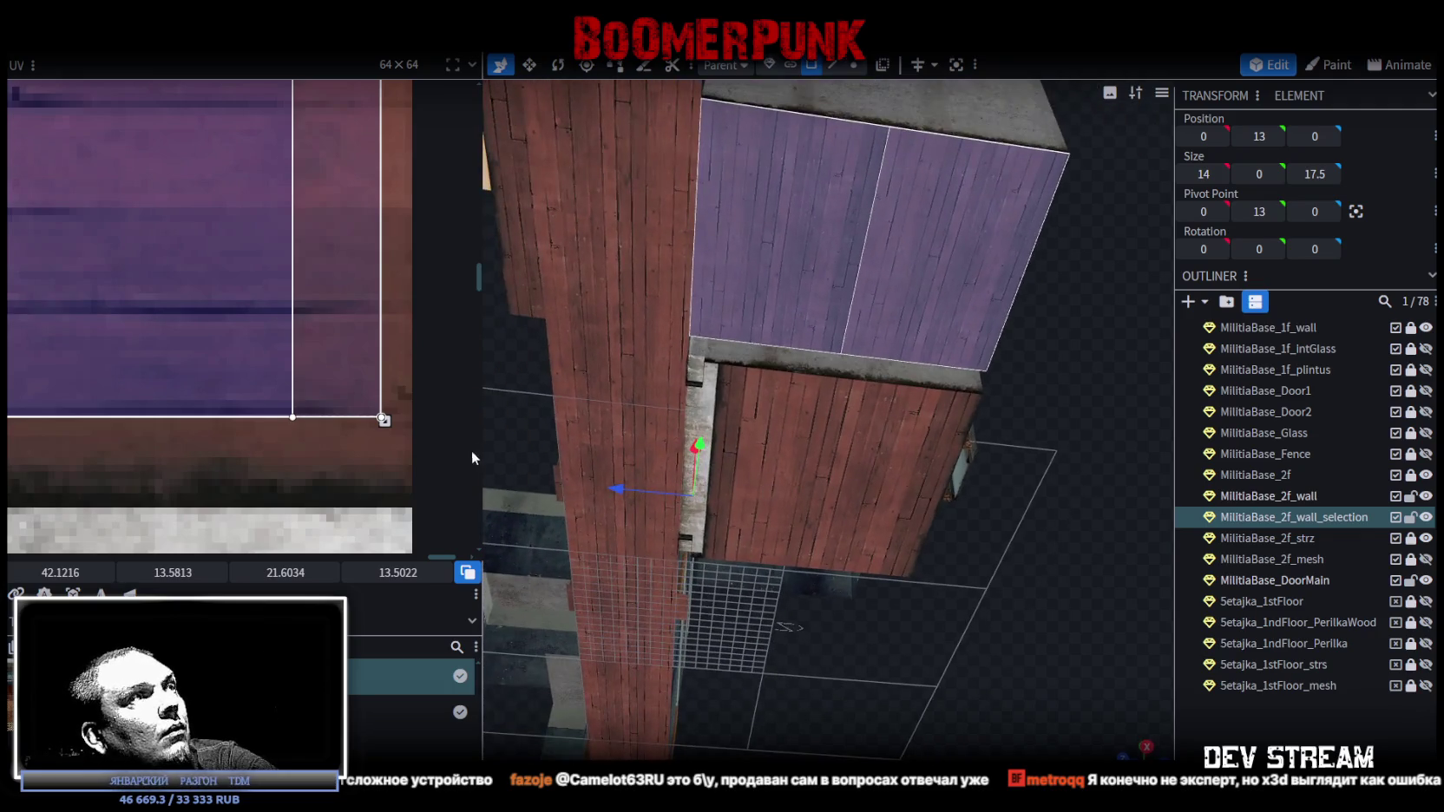
left_click_drag(382, 420, 378, 429)
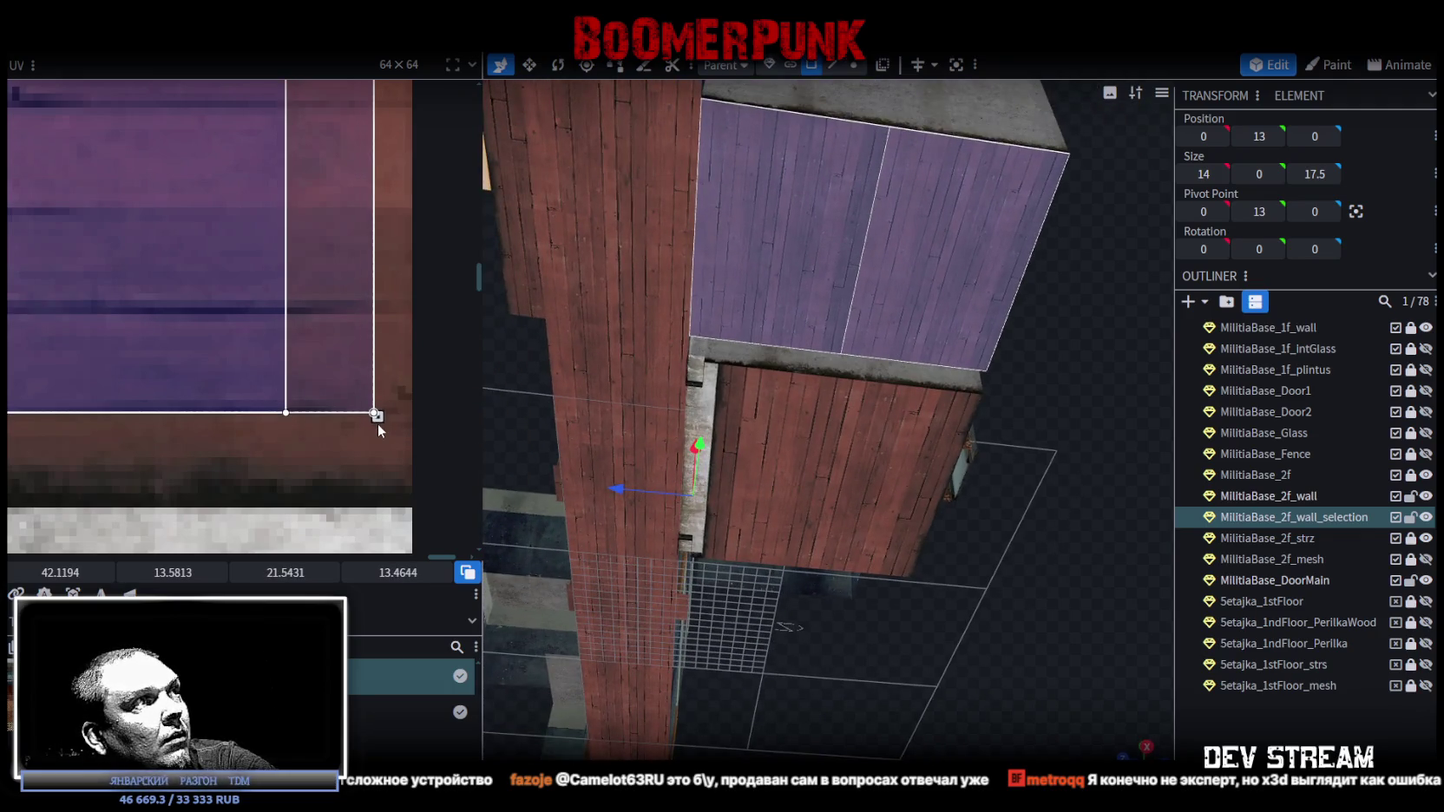
scroll(438, 421, "down", 3)
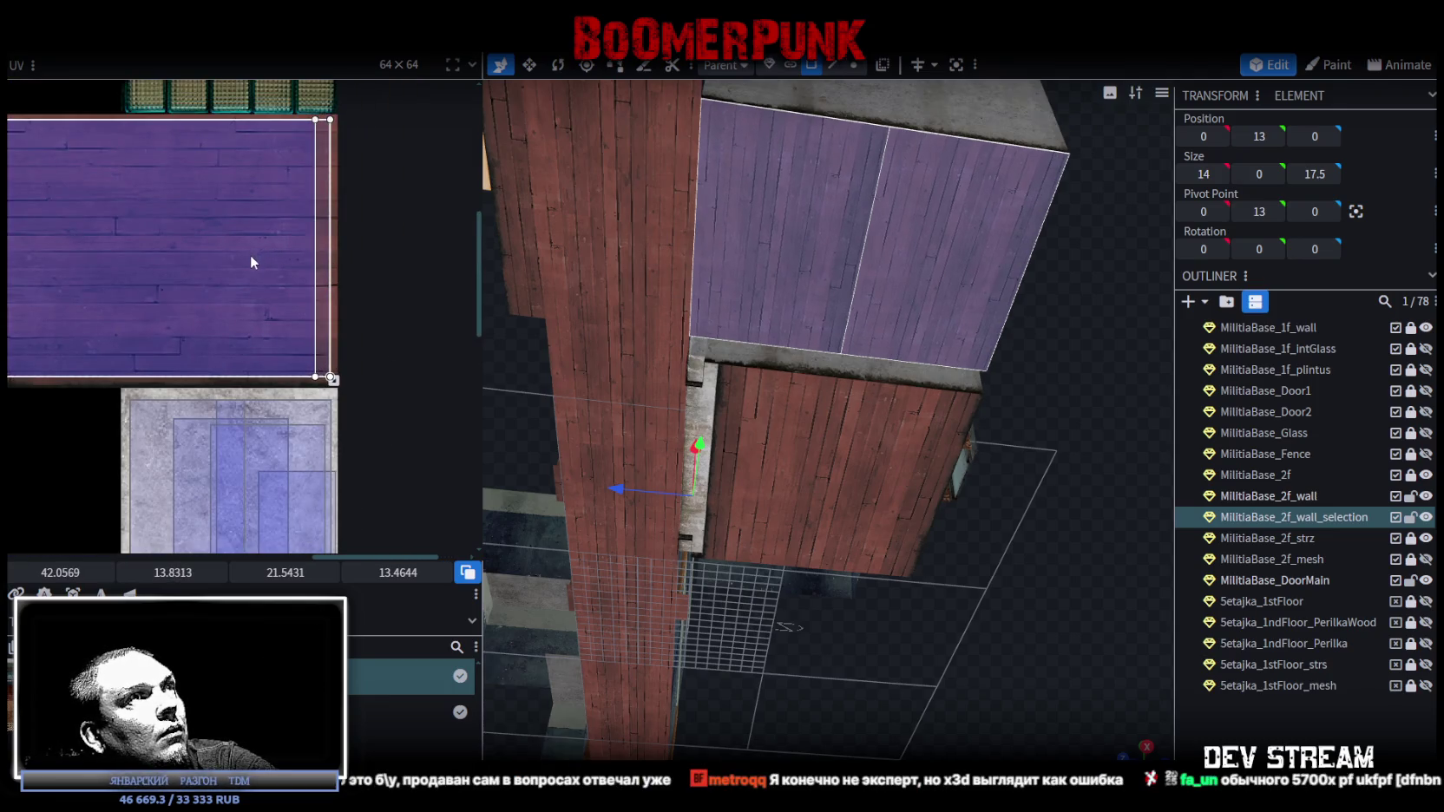
- Align the left half's plank UV region with the rest of the panel
left_click(736, 213)
left_click_drag(199, 217, 194, 229)
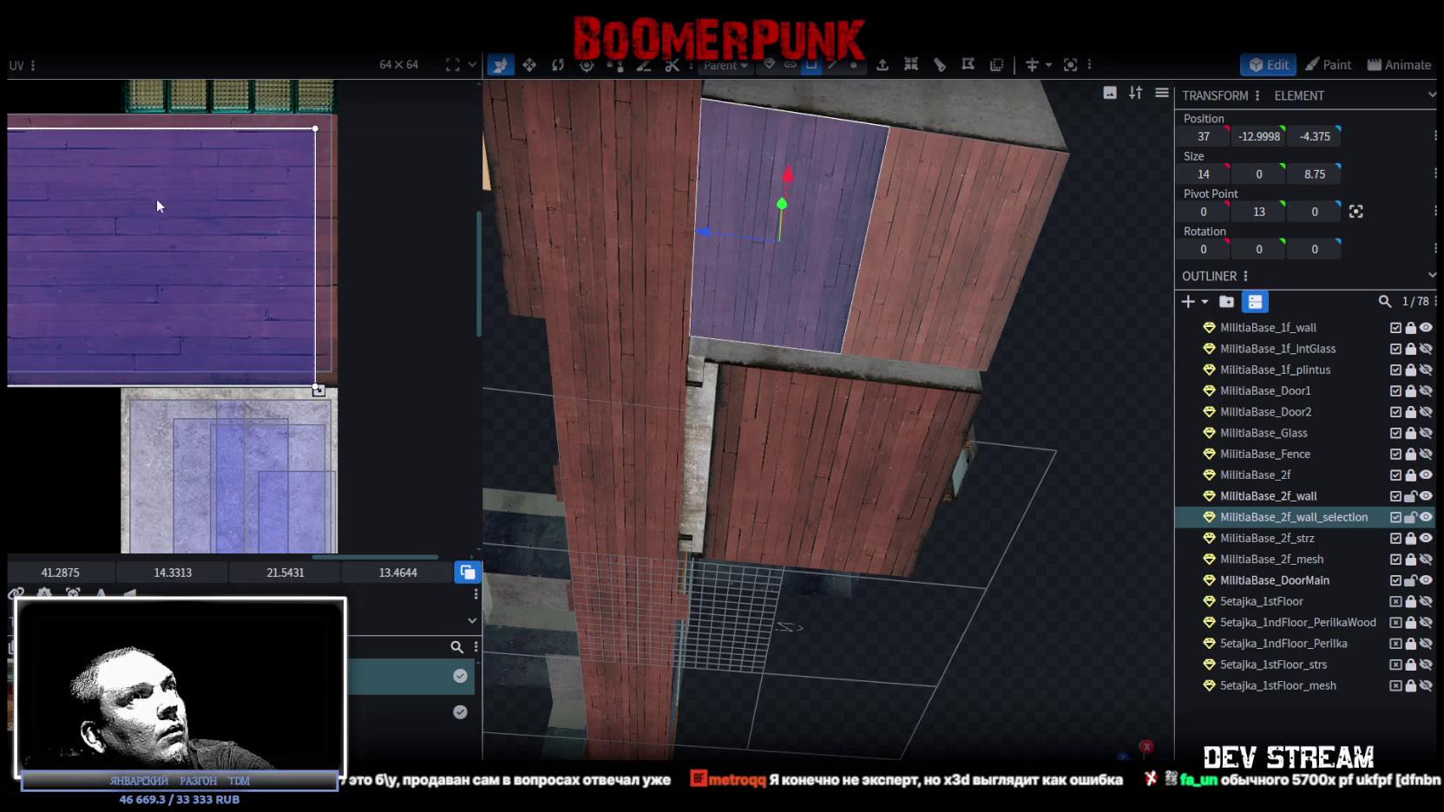
scroll(160, 205, "up", 5)
key("ctrl+z")
left_click_drag(222, 365, 218, 368)
scroll(276, 381, "down", 5)
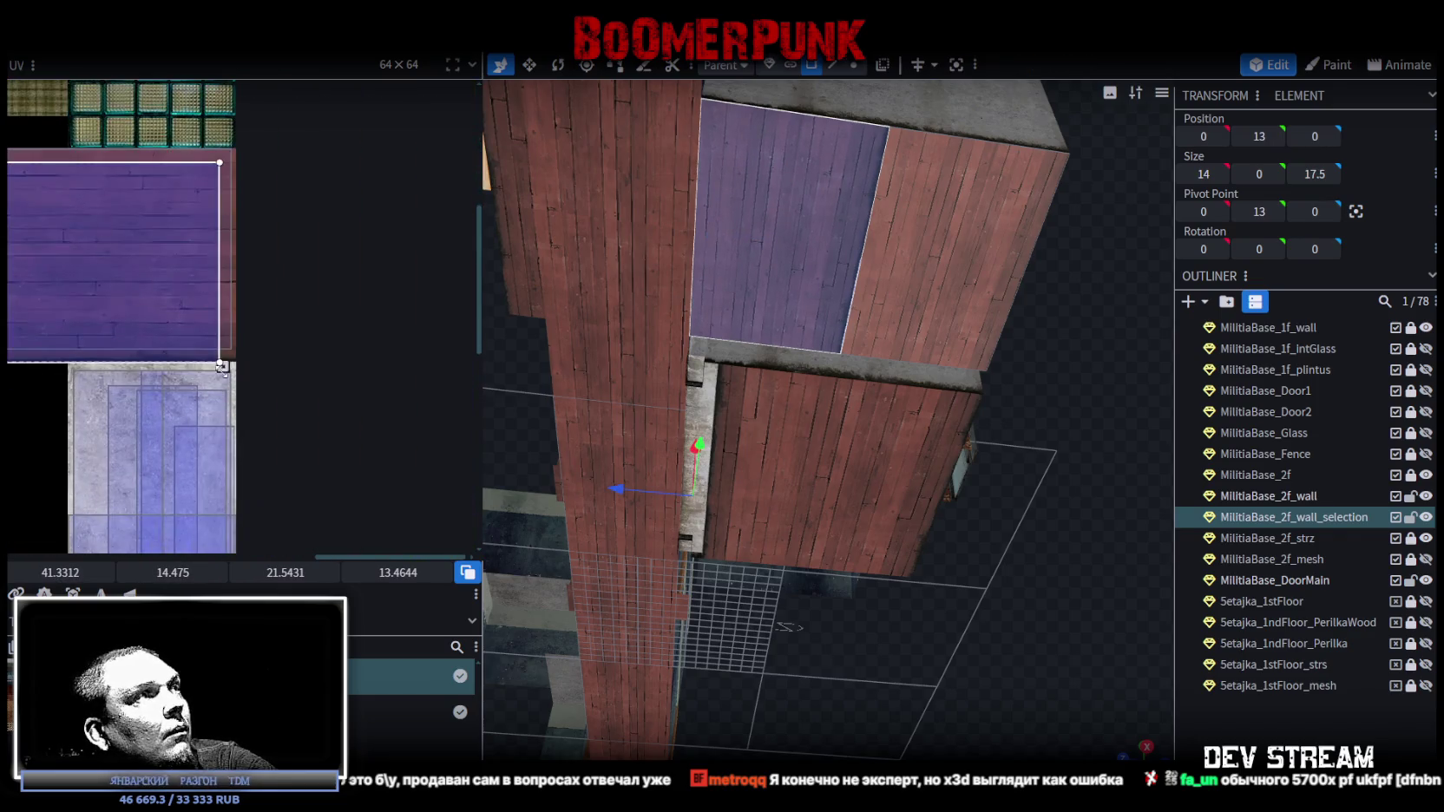
scroll(222, 367, "up", 4)
left_click_drag(335, 323, 313, 228)
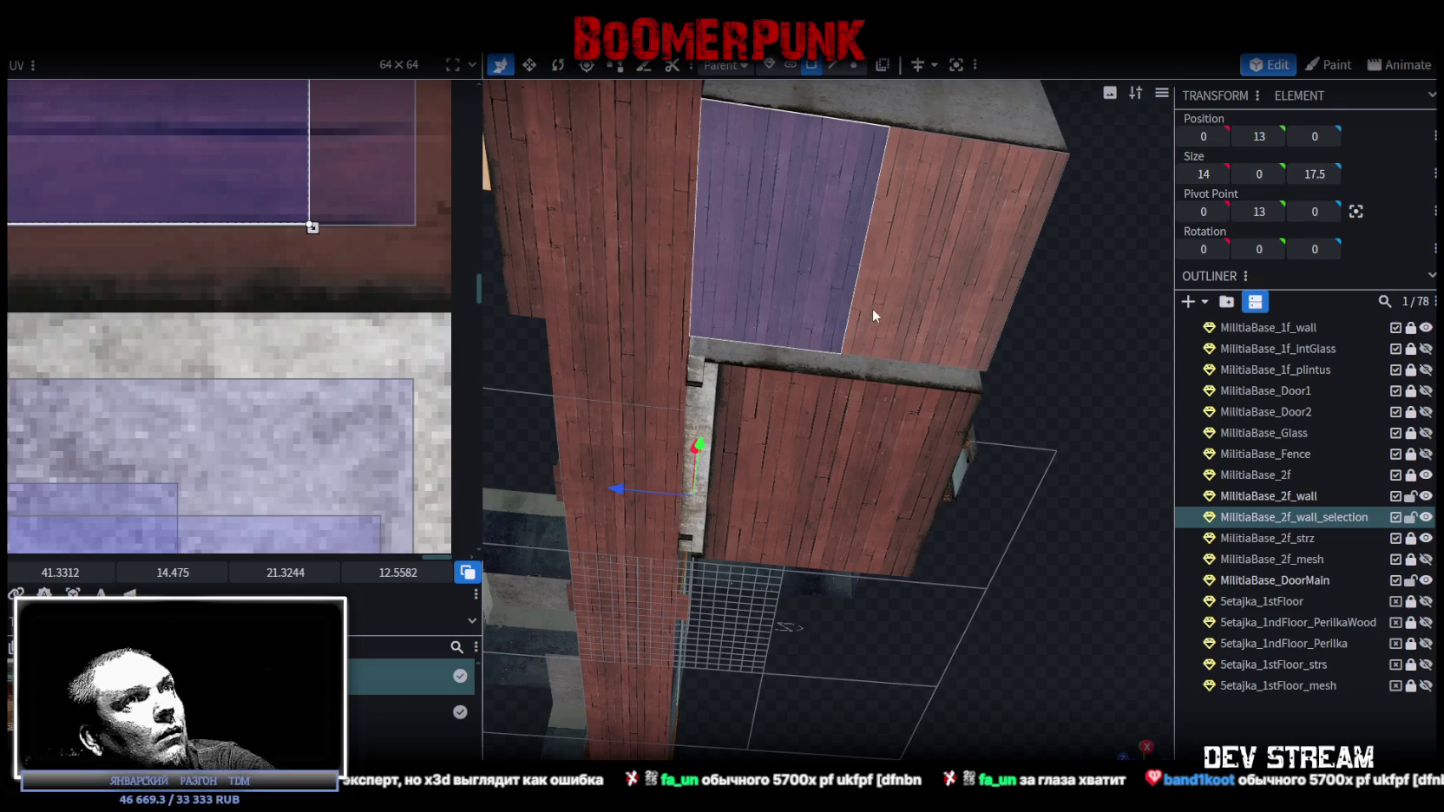
- Shift and enlarge the right half's plank UV region to match the left half
left_click(939, 289)
scroll(130, 269, "down", 5)
mouse_move(119, 266)
left_mouse_down()
mouse_move(347, 351)
mouse_move(256, 334)
left_mouse_up()
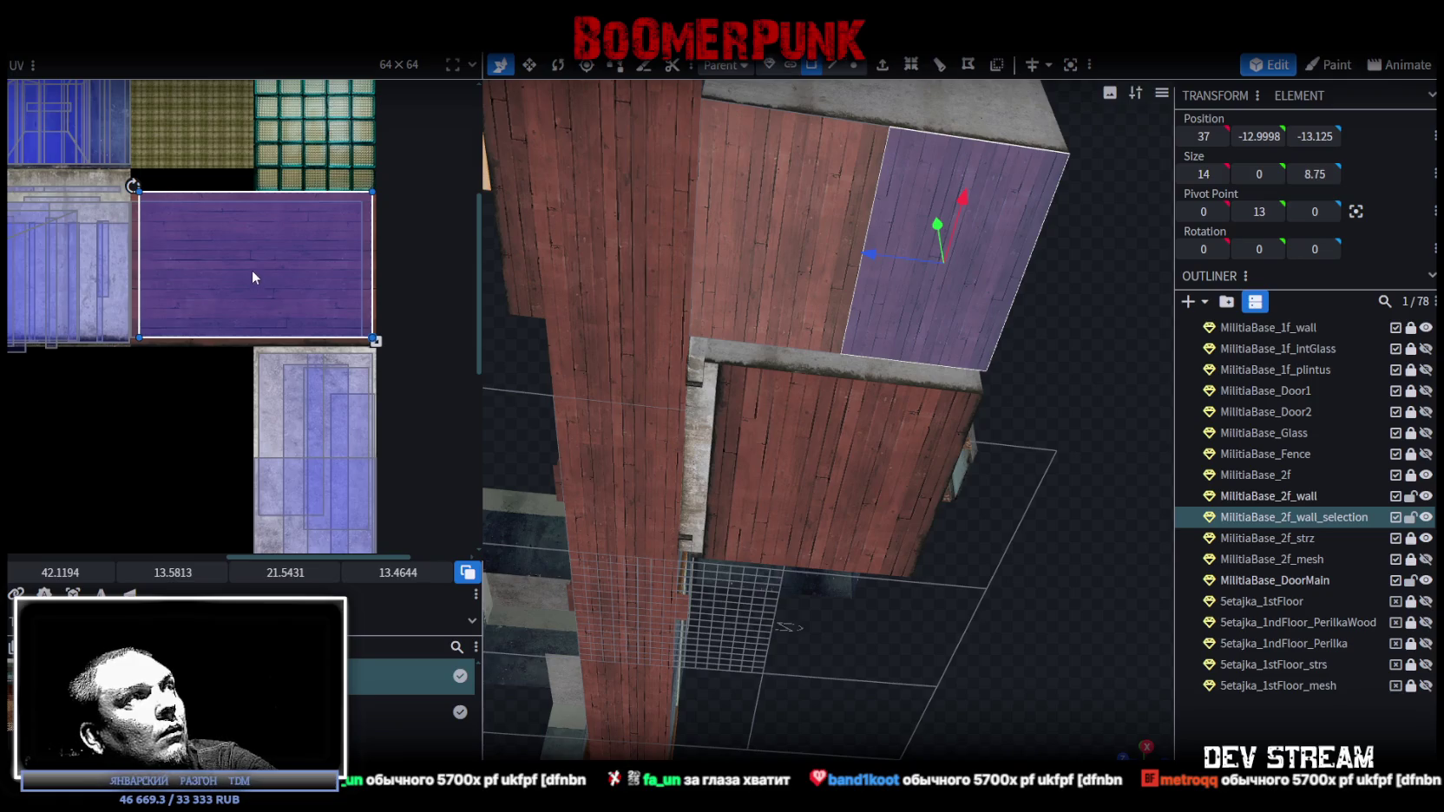
scroll(252, 278, "up", 5)
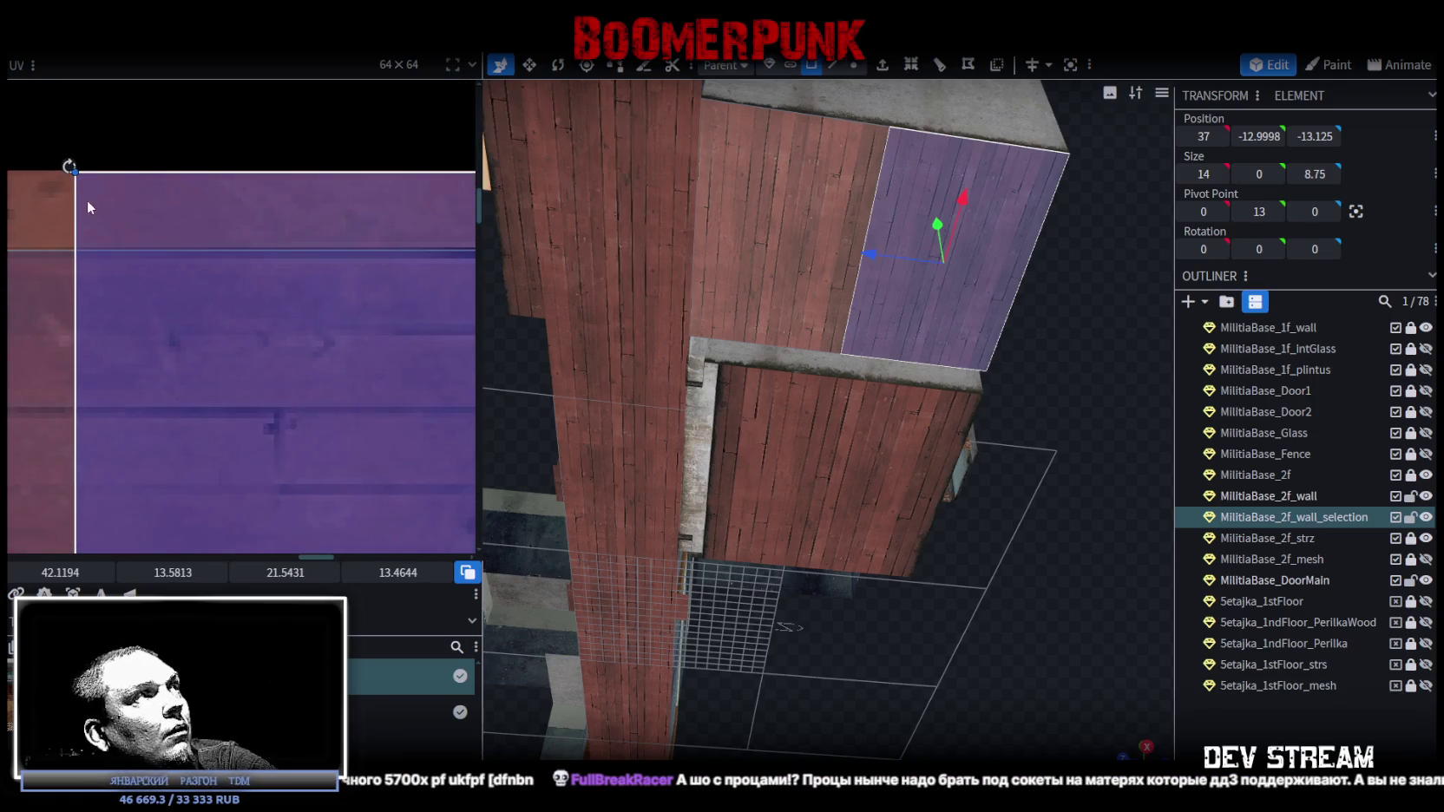
scroll(216, 277, "down", 3)
left_click_drag(277, 341, 191, 347)
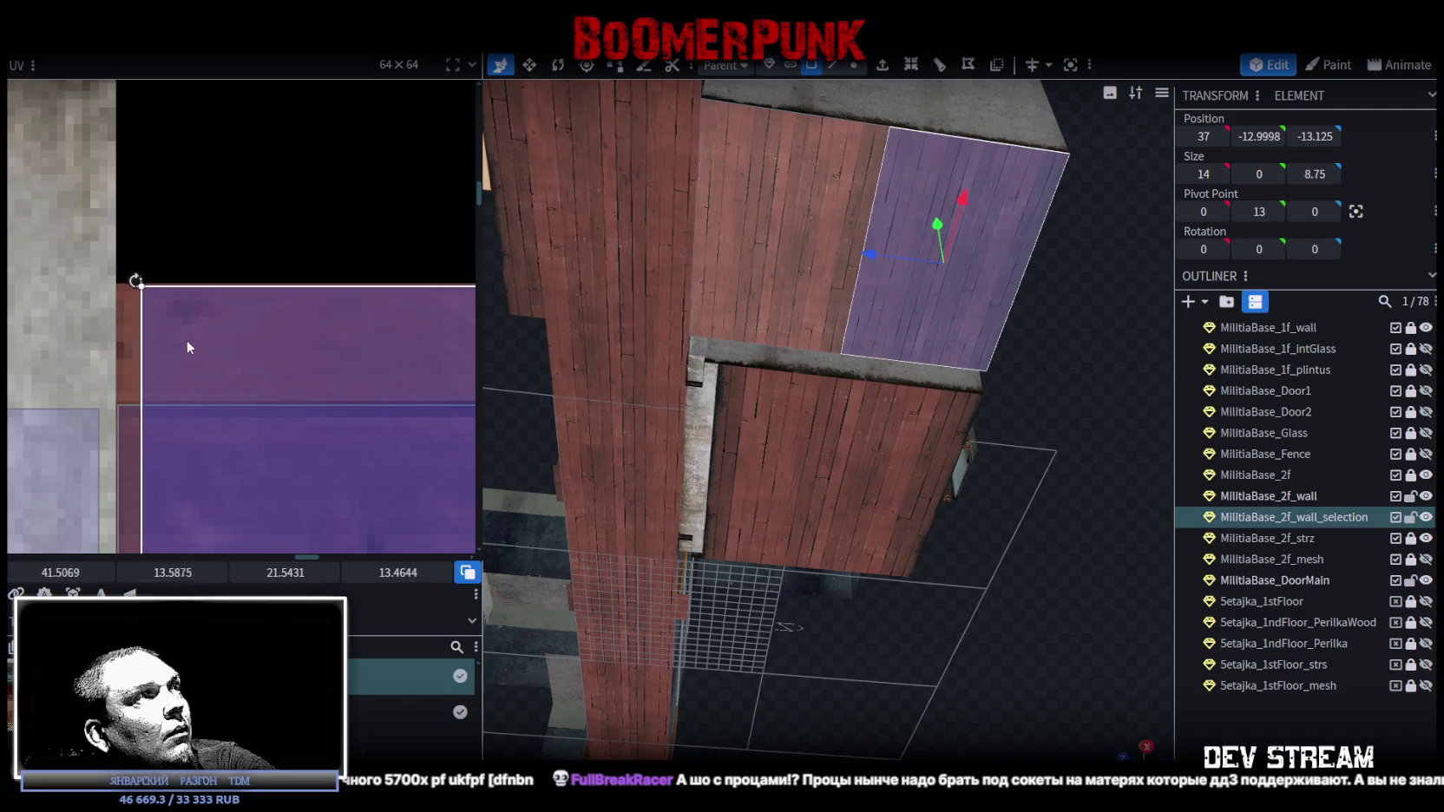
scroll(182, 346, "down", 4)
scroll(234, 307, "up", 4)
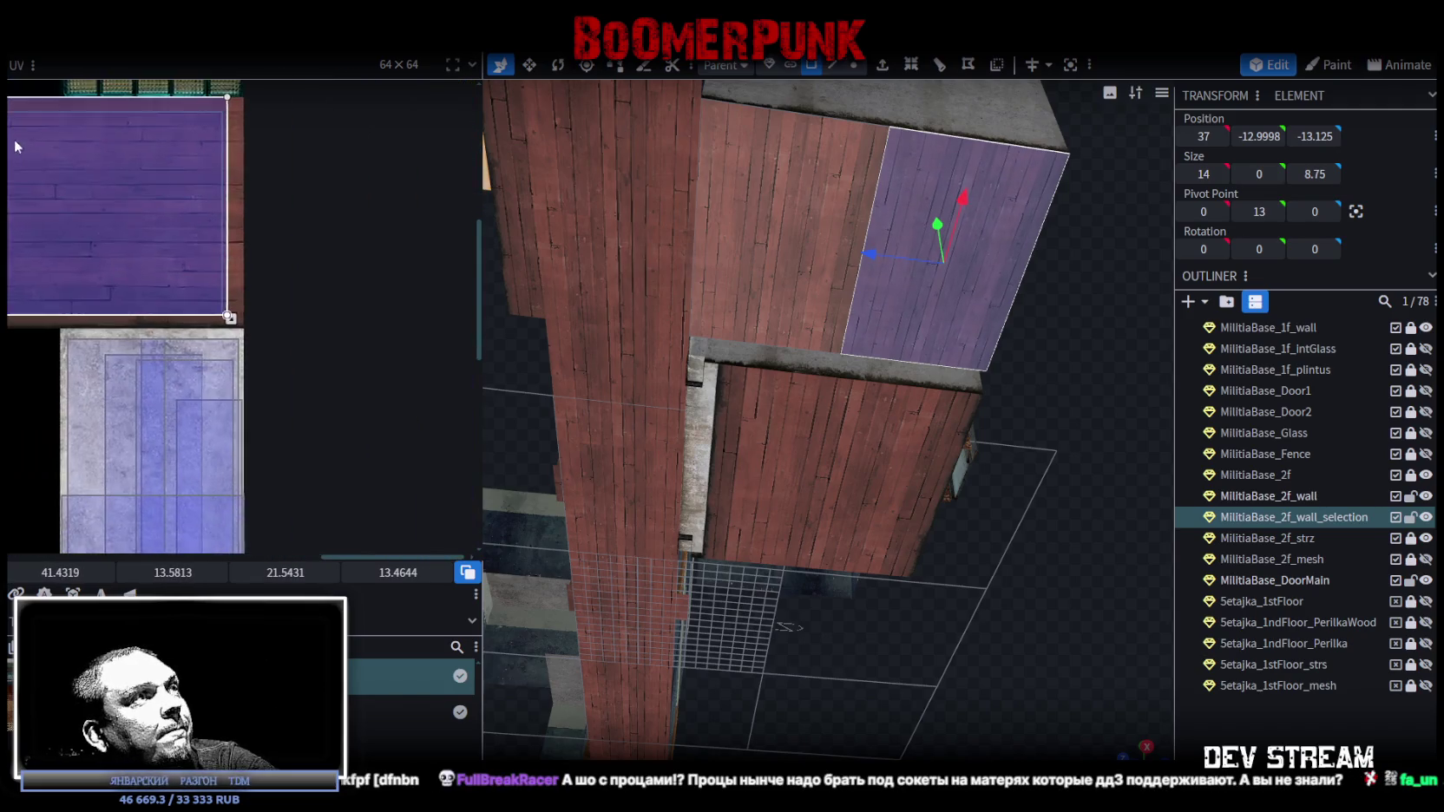
scroll(234, 307, "up", 2)
left_click_drag(214, 366, 219, 426)
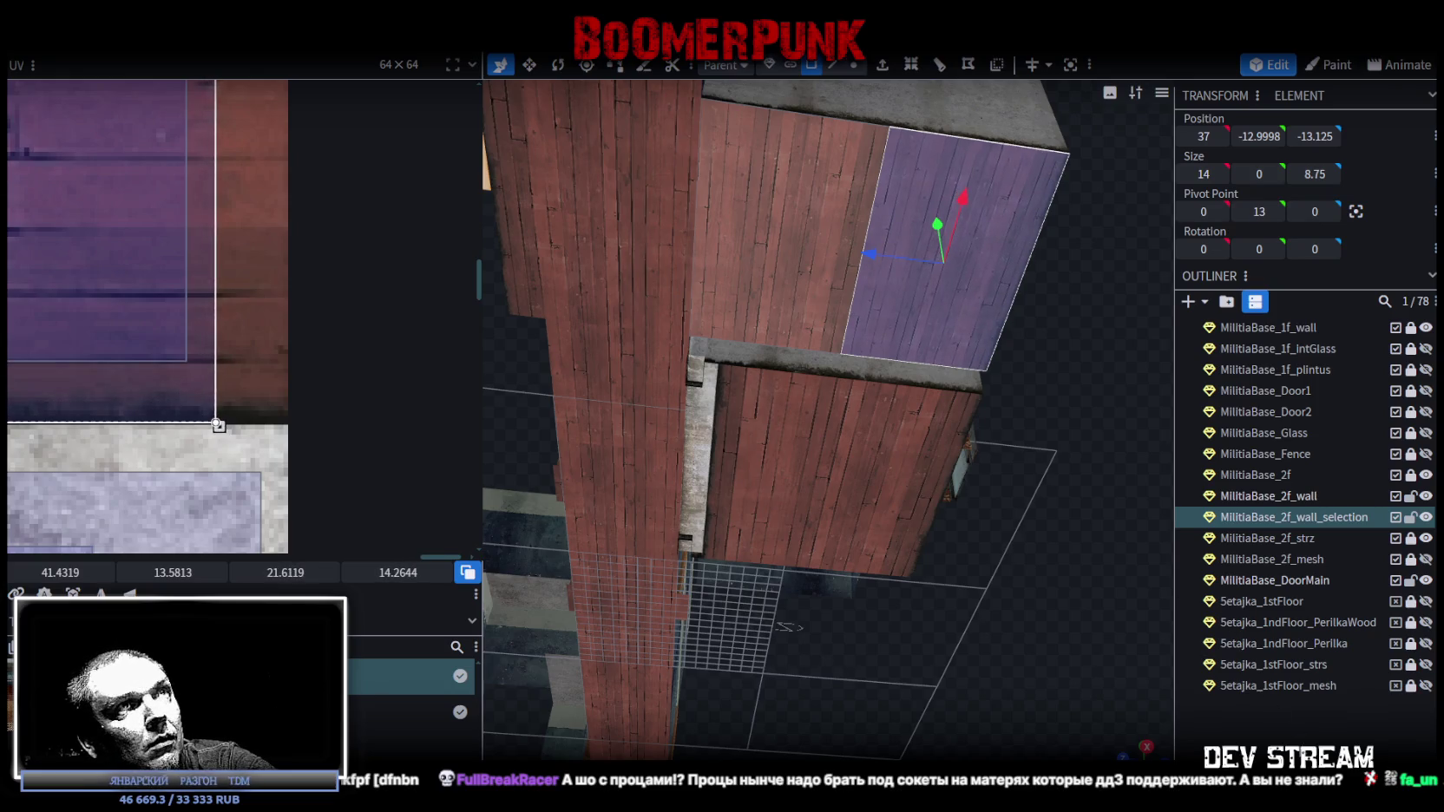
key("Escape")
scroll(920, 509, "up", 5)
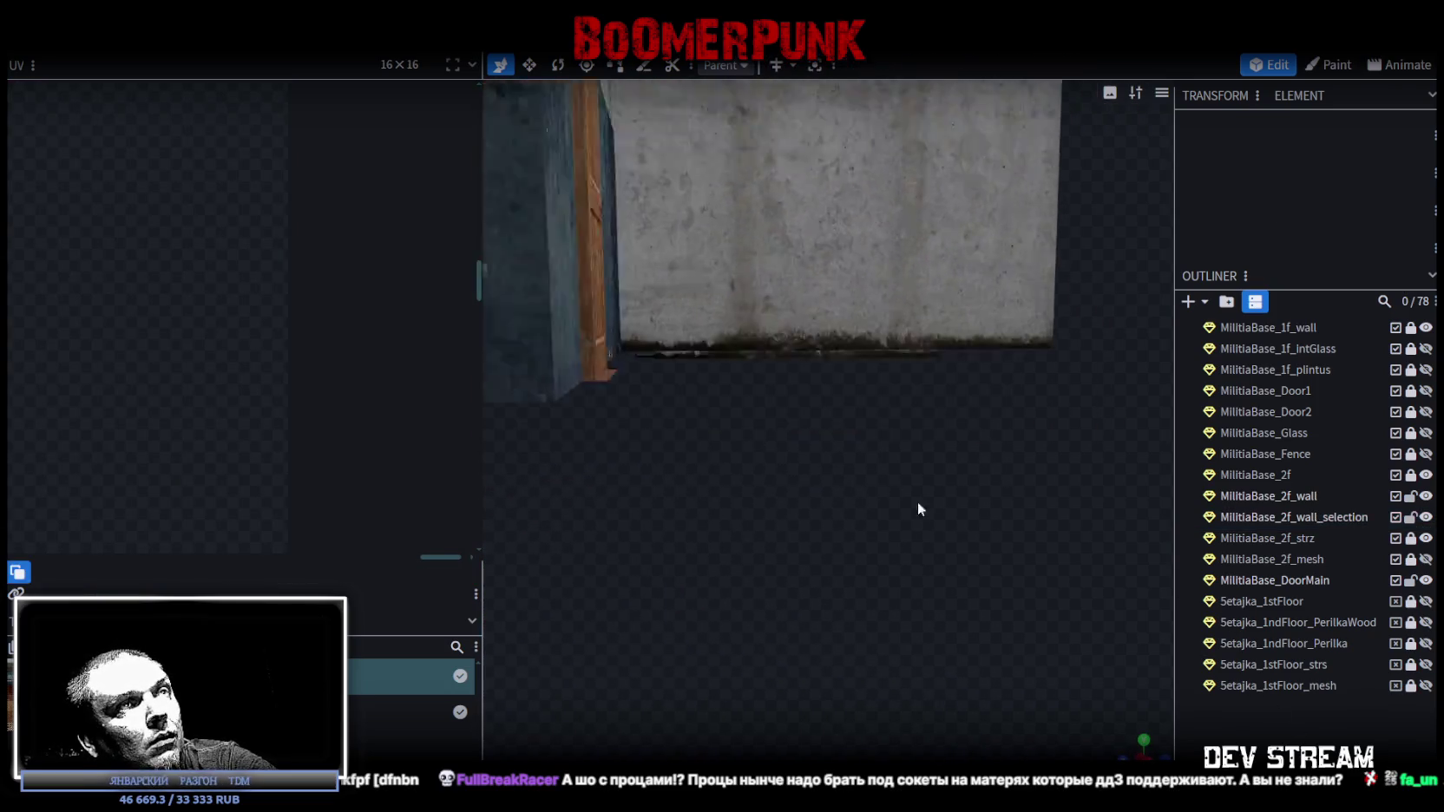
- Orbit down and check the upper floor panel's plank UV region
mouse_move(920, 509)
left_mouse_down()
mouse_move(789, 433)
mouse_move(834, 474)
mouse_move(895, 451)
mouse_move(864, 457)
mouse_move(886, 475)
mouse_move(854, 458)
mouse_move(878, 454)
mouse_move(735, 393)
mouse_move(748, 370)
mouse_move(831, 429)
left_mouse_up()
left_click(846, 514)
scroll(268, 242, "down", 3)
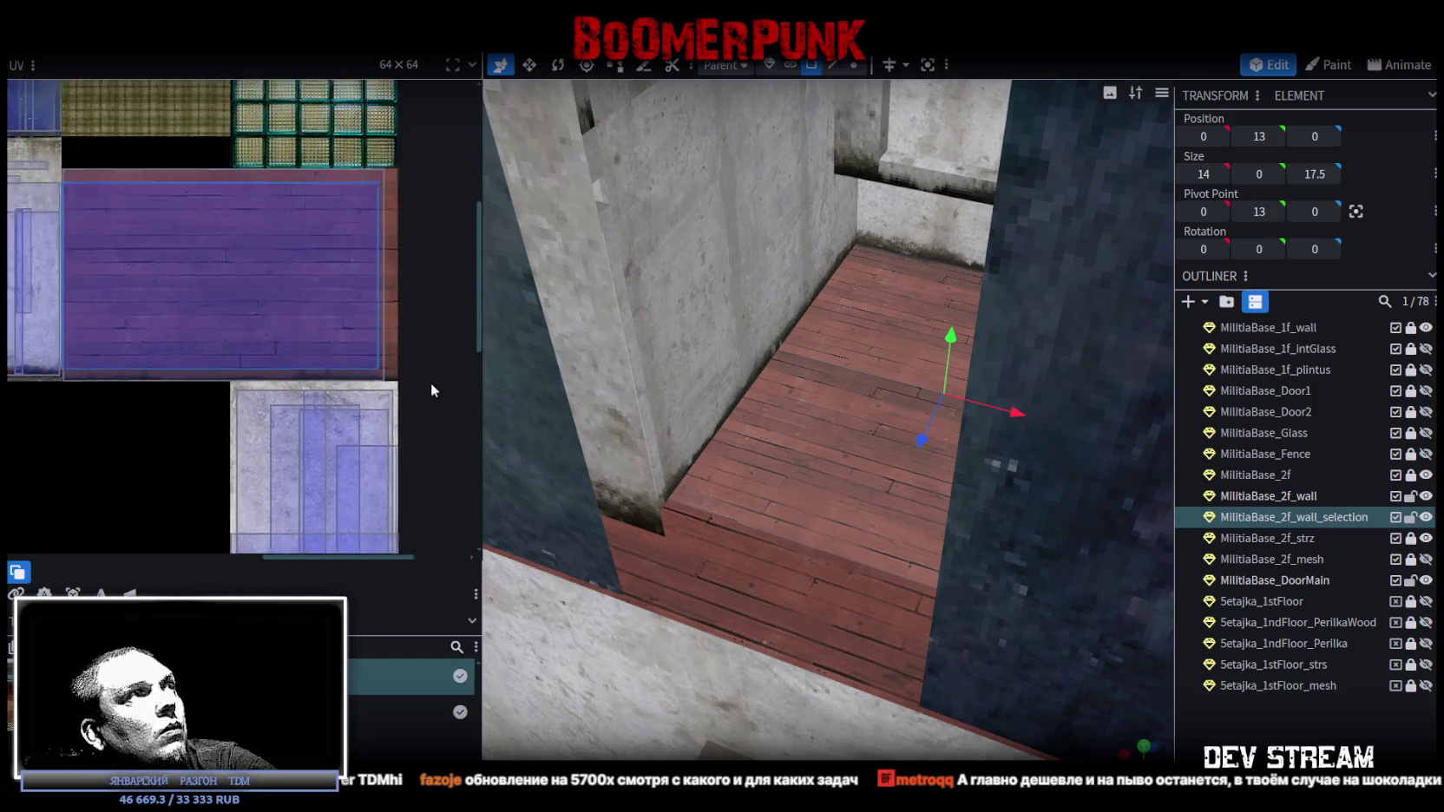
scroll(434, 390, "up", 2)
left_click(289, 354)
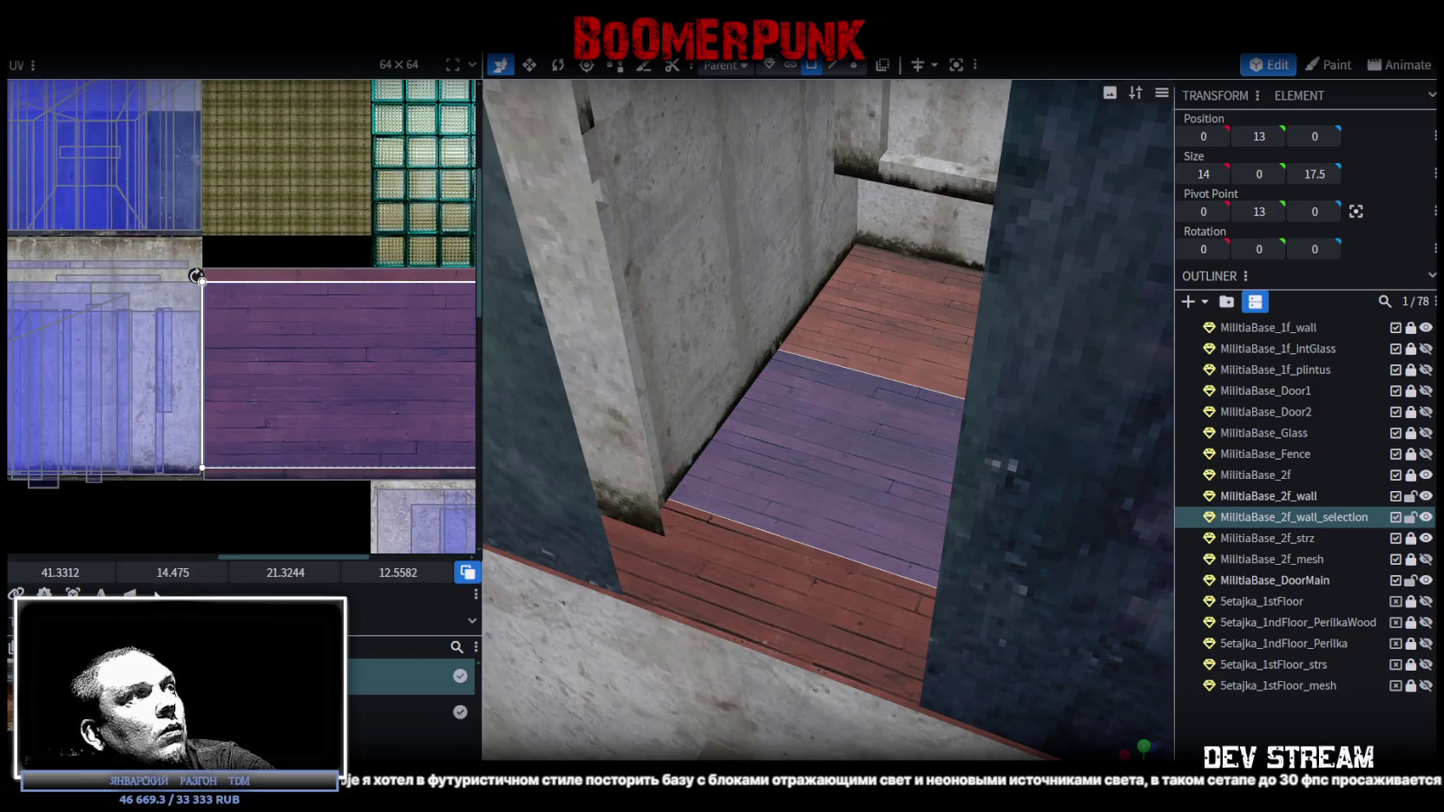
left_click(867, 600)
left_click_drag(867, 599, 796, 574)
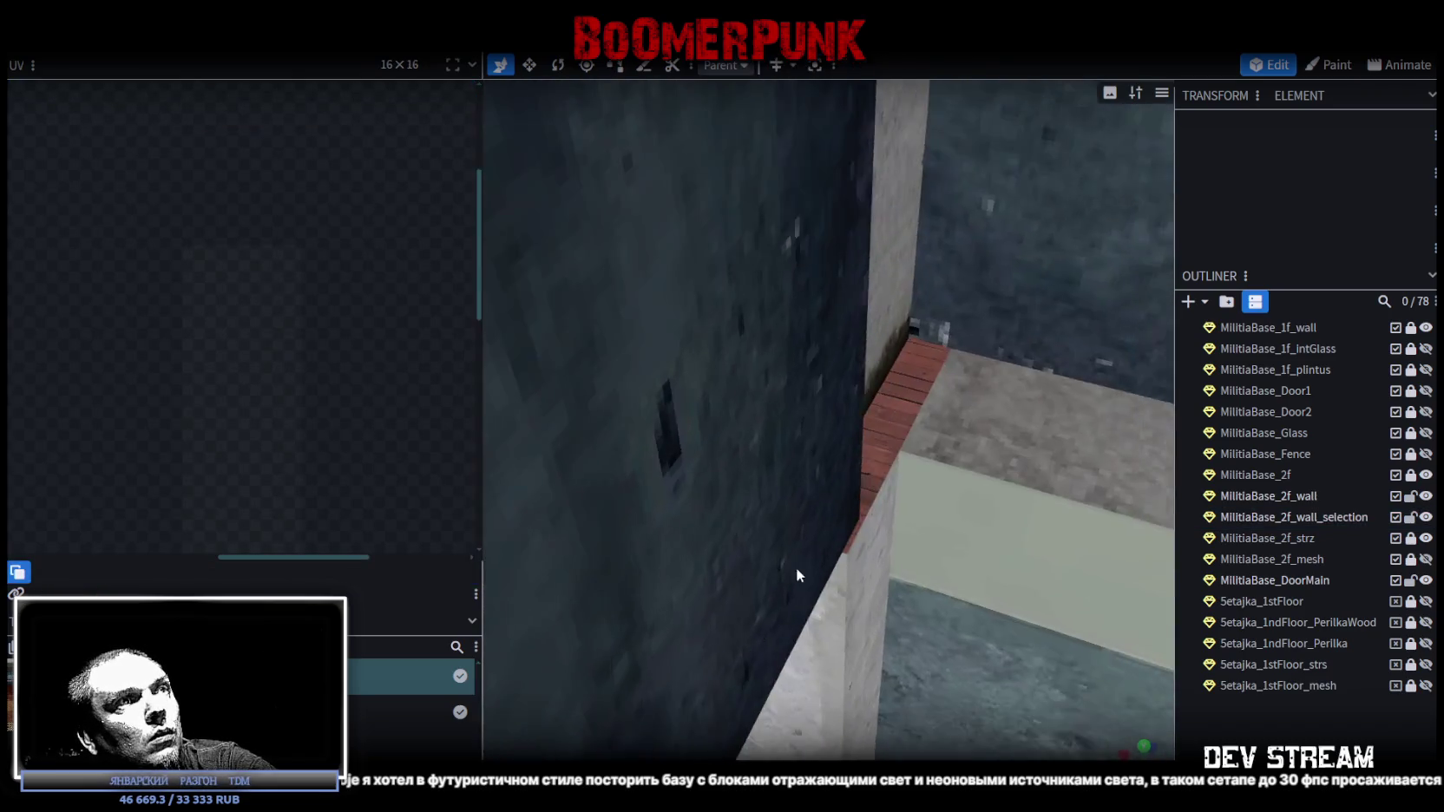
scroll(797, 575, "down", 5)
scroll(893, 699, "up", 5)
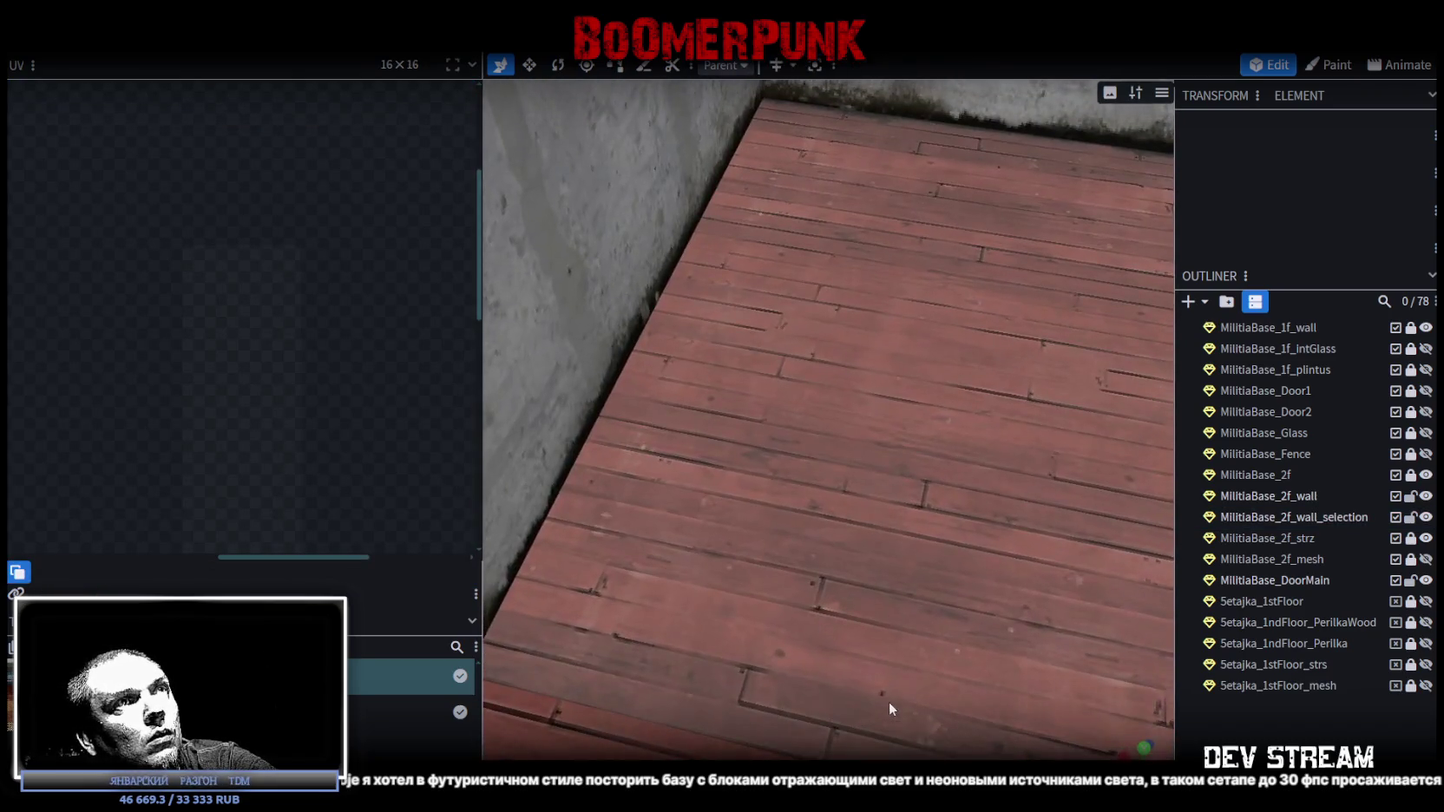
scroll(891, 709, "down", 1)
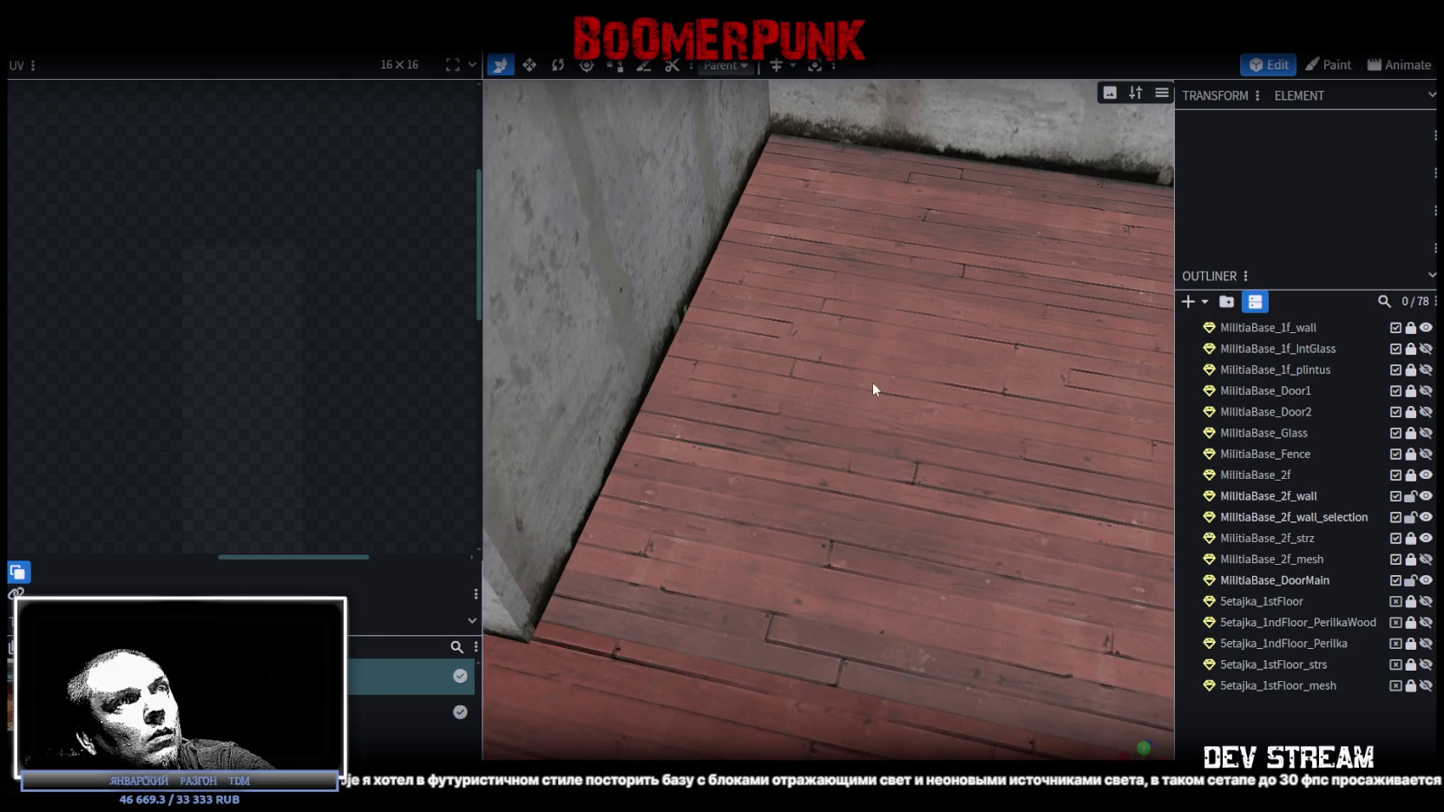
- Inspect the floor and second-floor wall, then save Build0Tutor.bbmodel
left_click(871, 387)
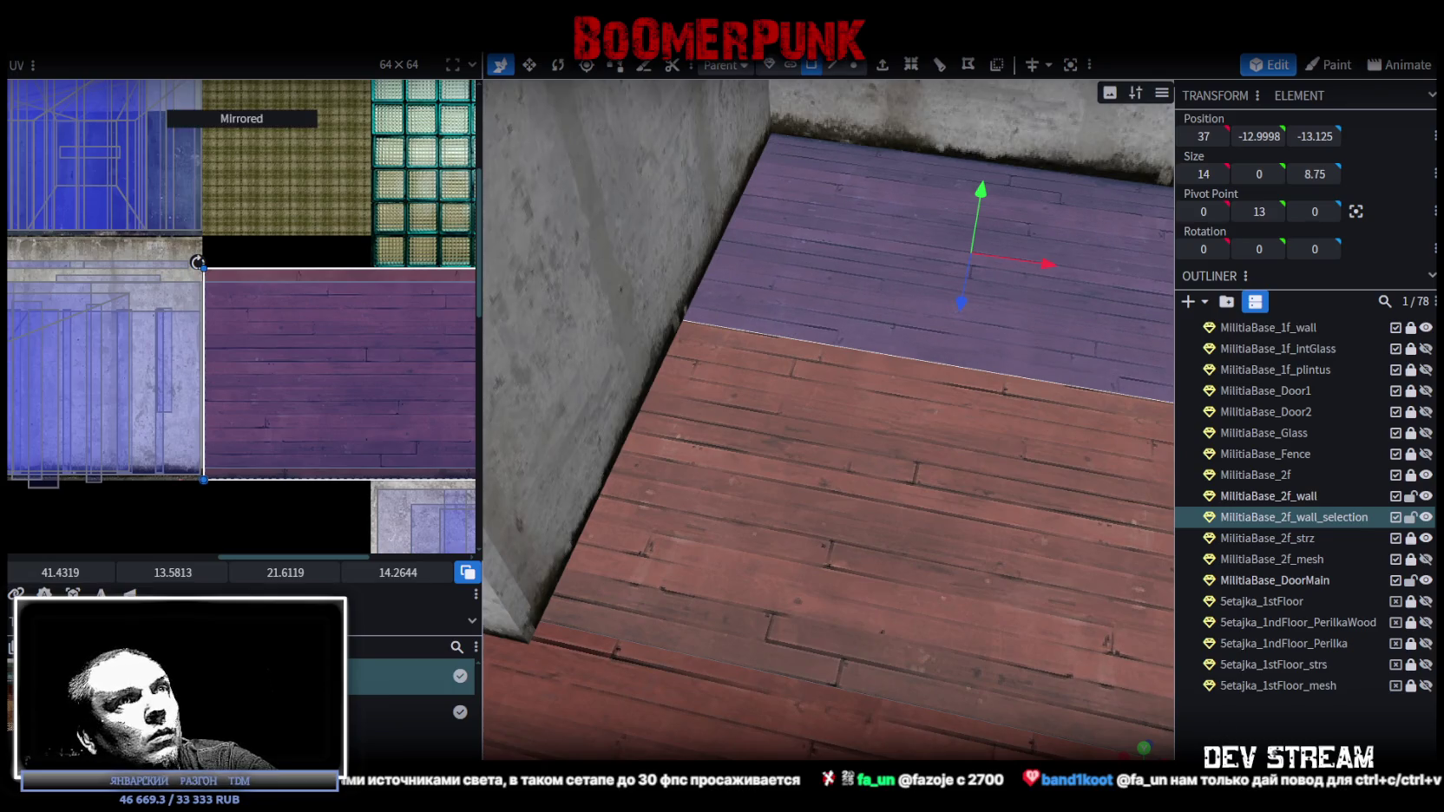
left_click_drag(961, 302, 913, 589)
left_click_drag(584, 703, 640, 661)
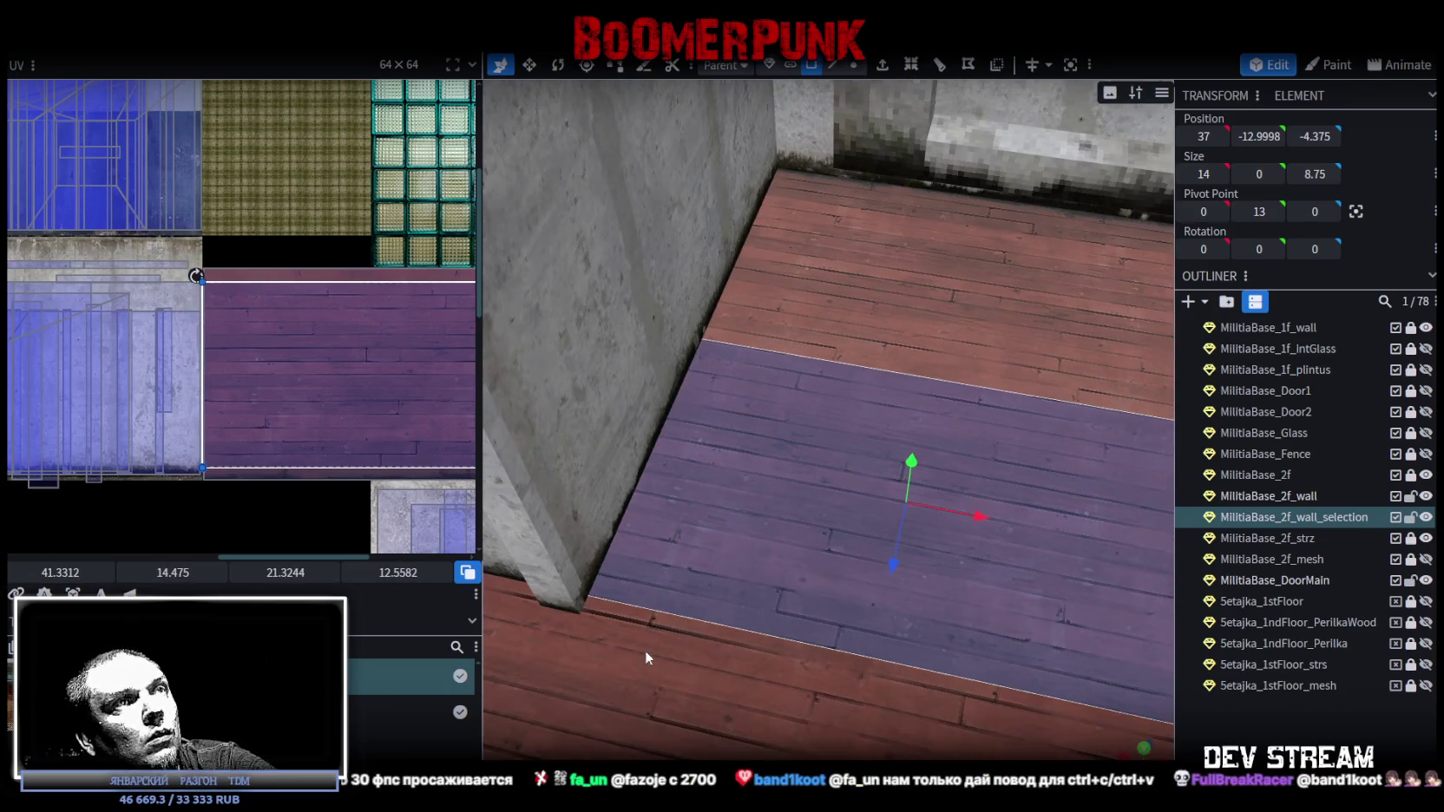
left_click(717, 168)
left_click_drag(702, 169, 918, 429)
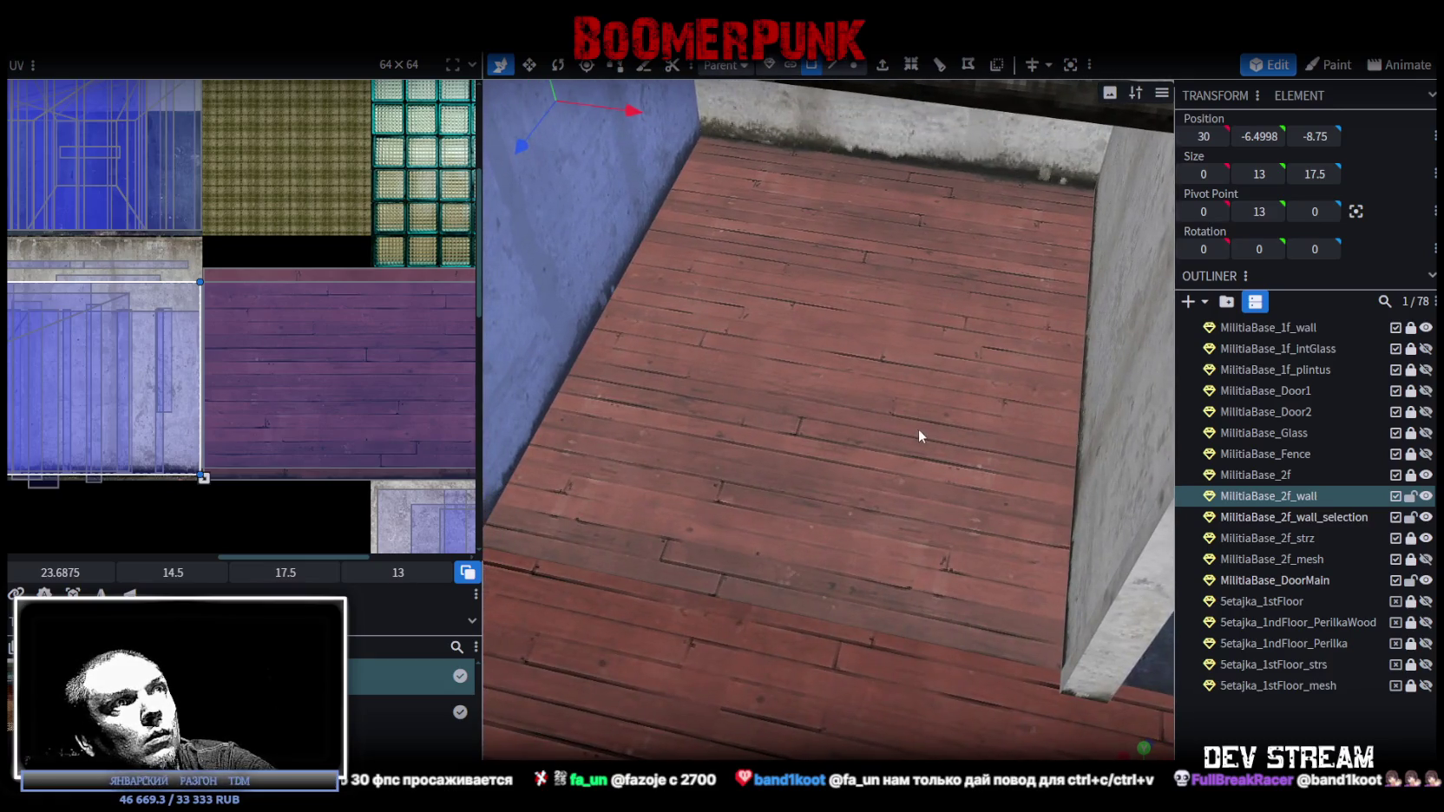
scroll(898, 528, "up", 5)
scroll(899, 530, "down", 5)
key("ctrl+s")
left_click(132, 39)
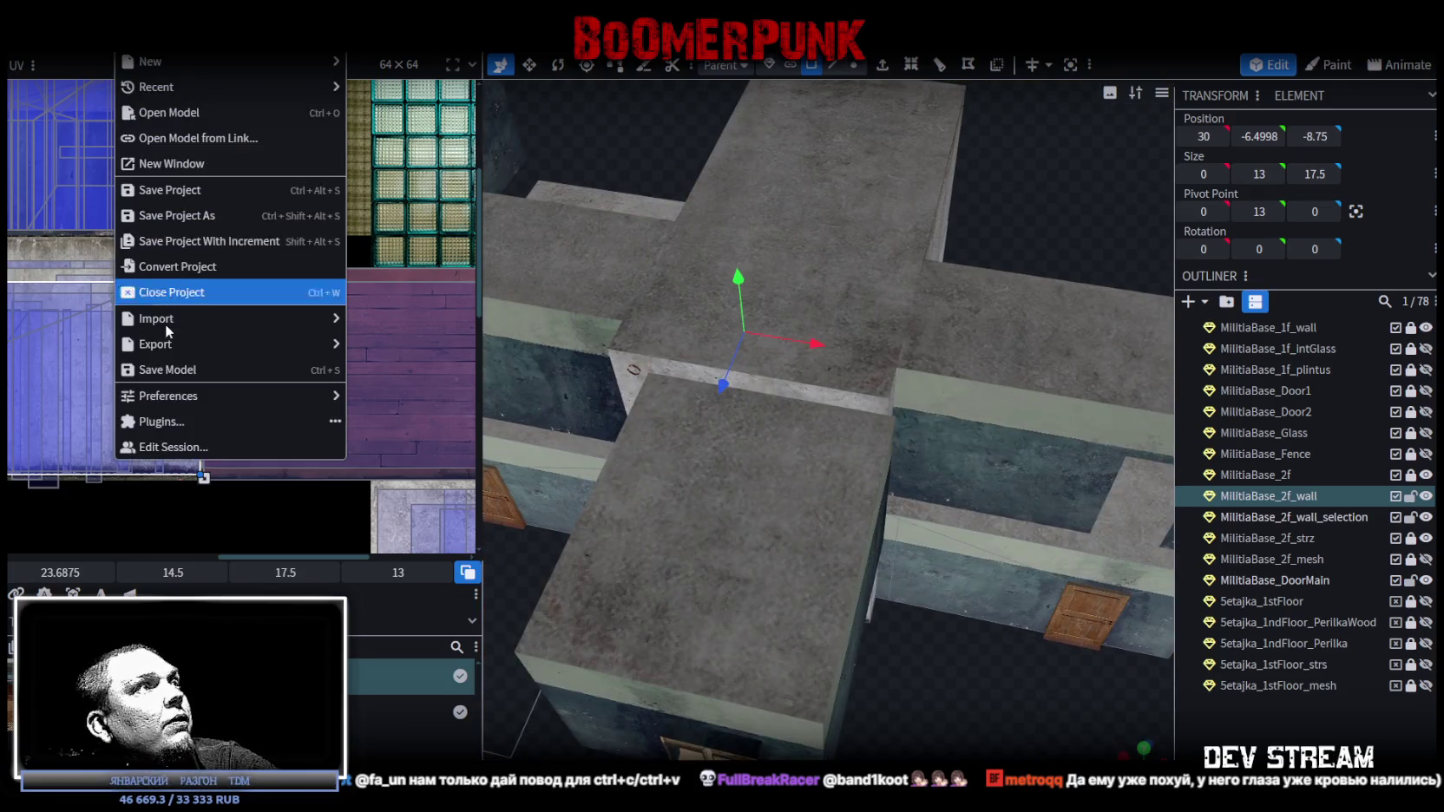
- Export the model as FBX over Build0Tutor.fbx and view the updated building in Unity
mouse_move(260, 349)
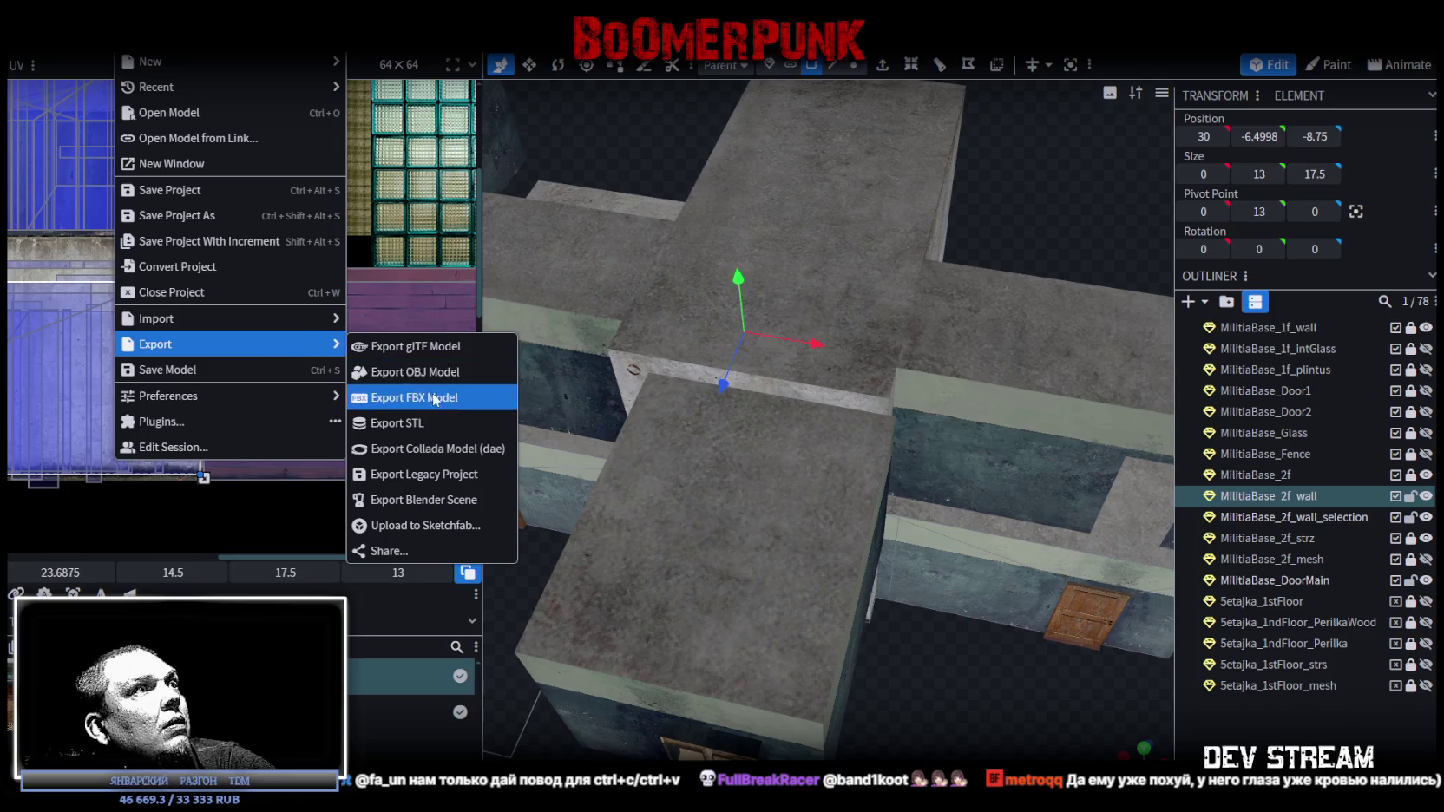
left_click(415, 397)
left_click(769, 243)
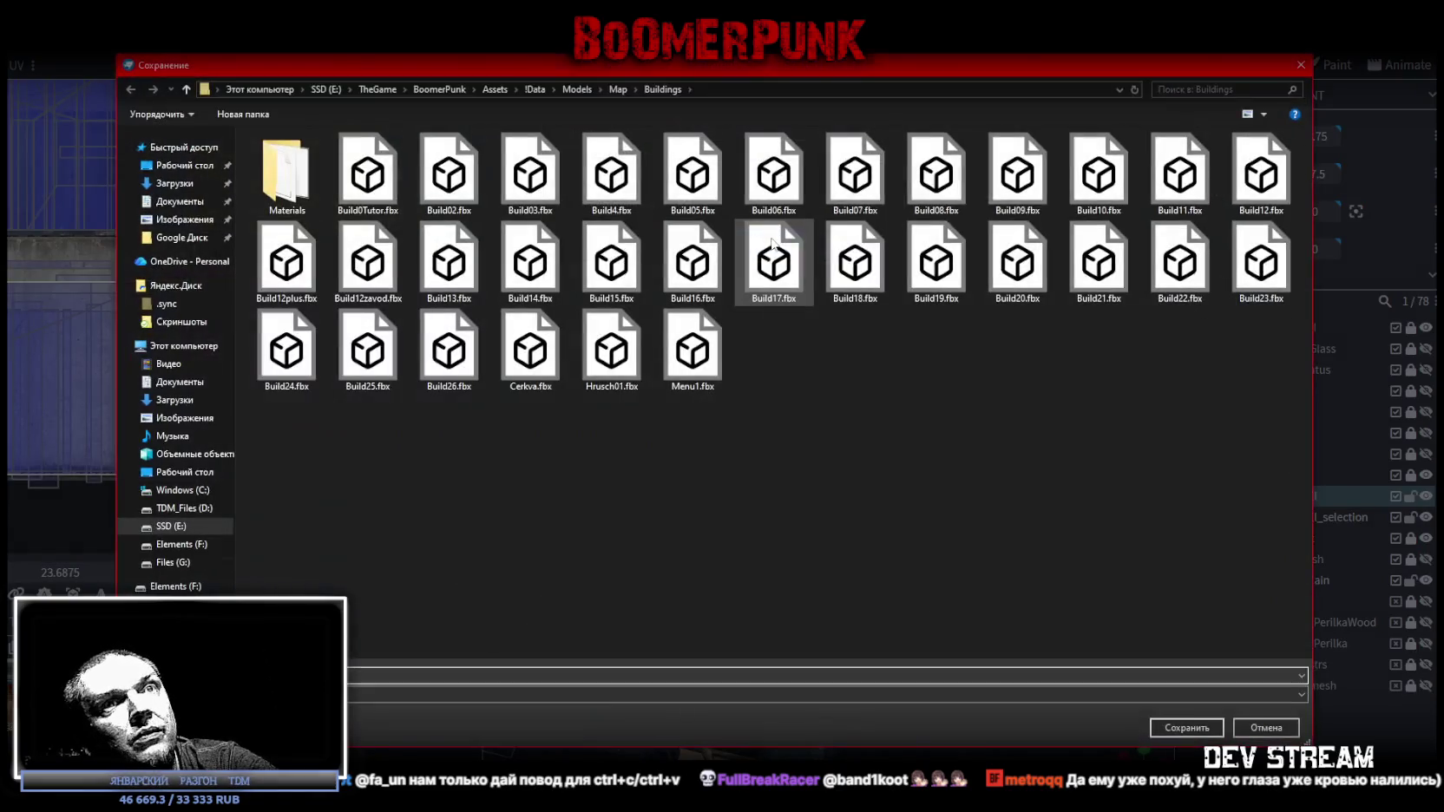
double_click(361, 185)
left_click(756, 414)
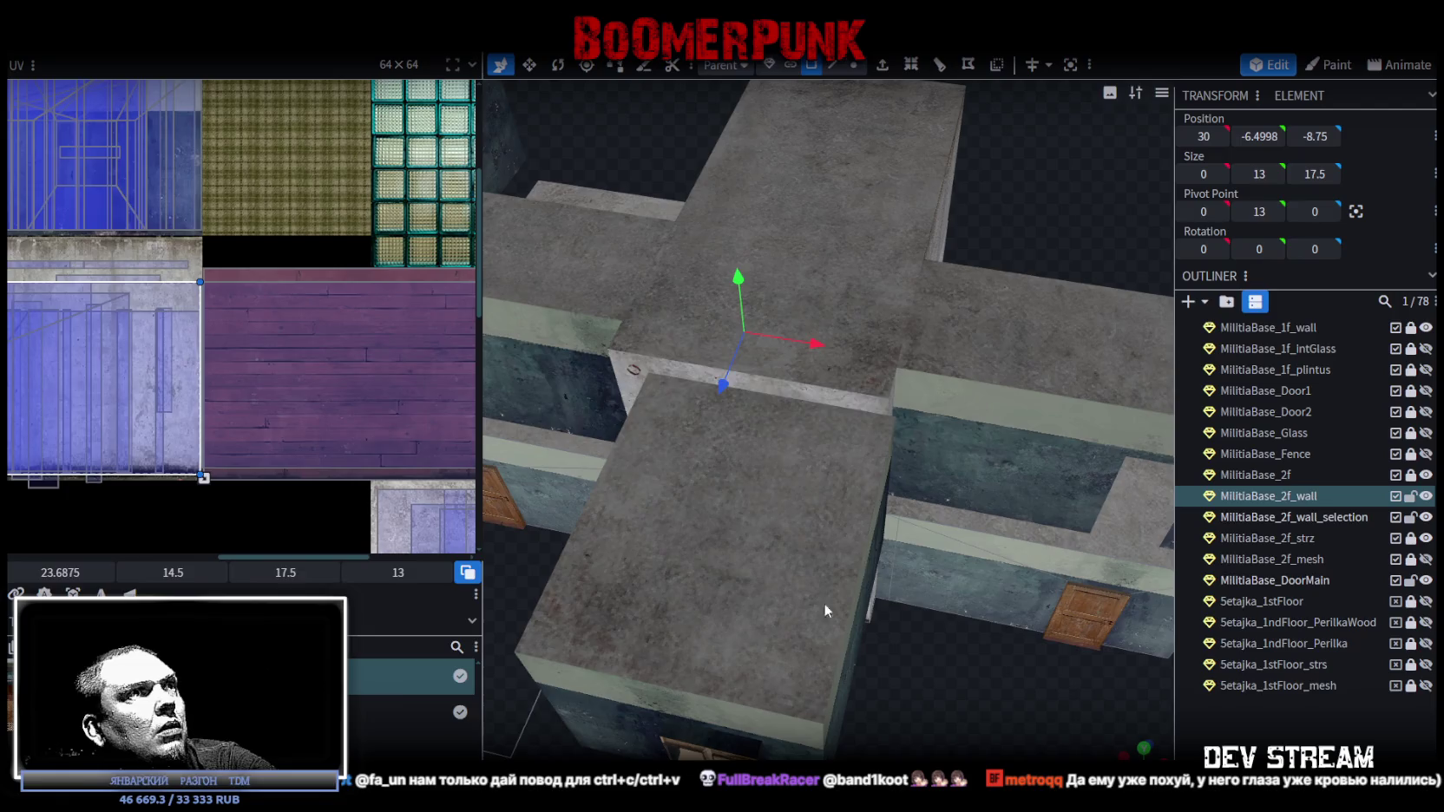
key("alt+Tab")
mouse_move(651, 314)
left_mouse_down()
mouse_move(719, 200)
mouse_move(654, 220)
mouse_move(650, 238)
mouse_move(582, 286)
mouse_move(608, 199)
mouse_move(801, 231)
mouse_move(688, 273)
left_mouse_up()
- Select Build0Tutor, collapse the ###TRG### and ###MAP### Hierarchy groups, and frame the Player
left_click(799, 231)
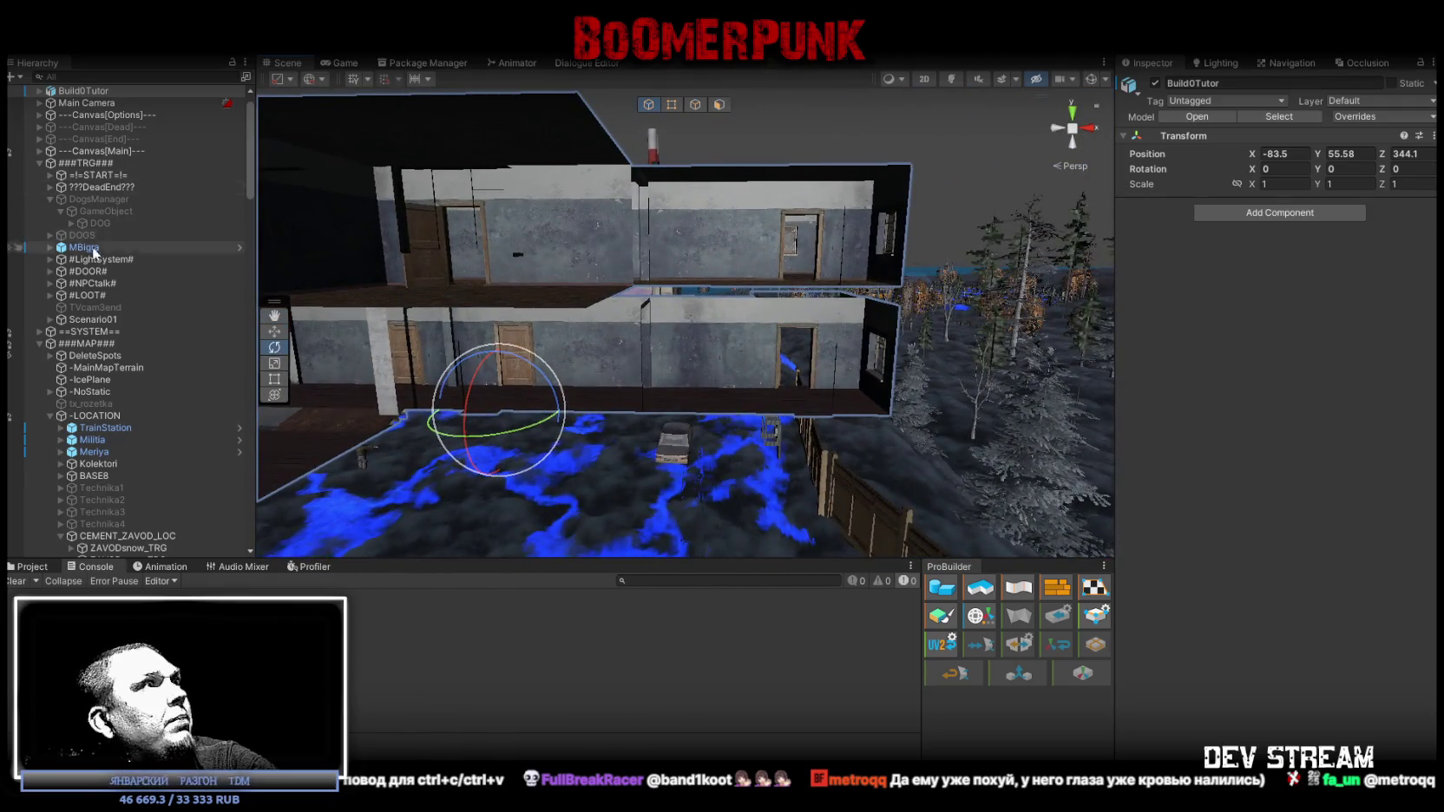
scroll(104, 399, "down", 2)
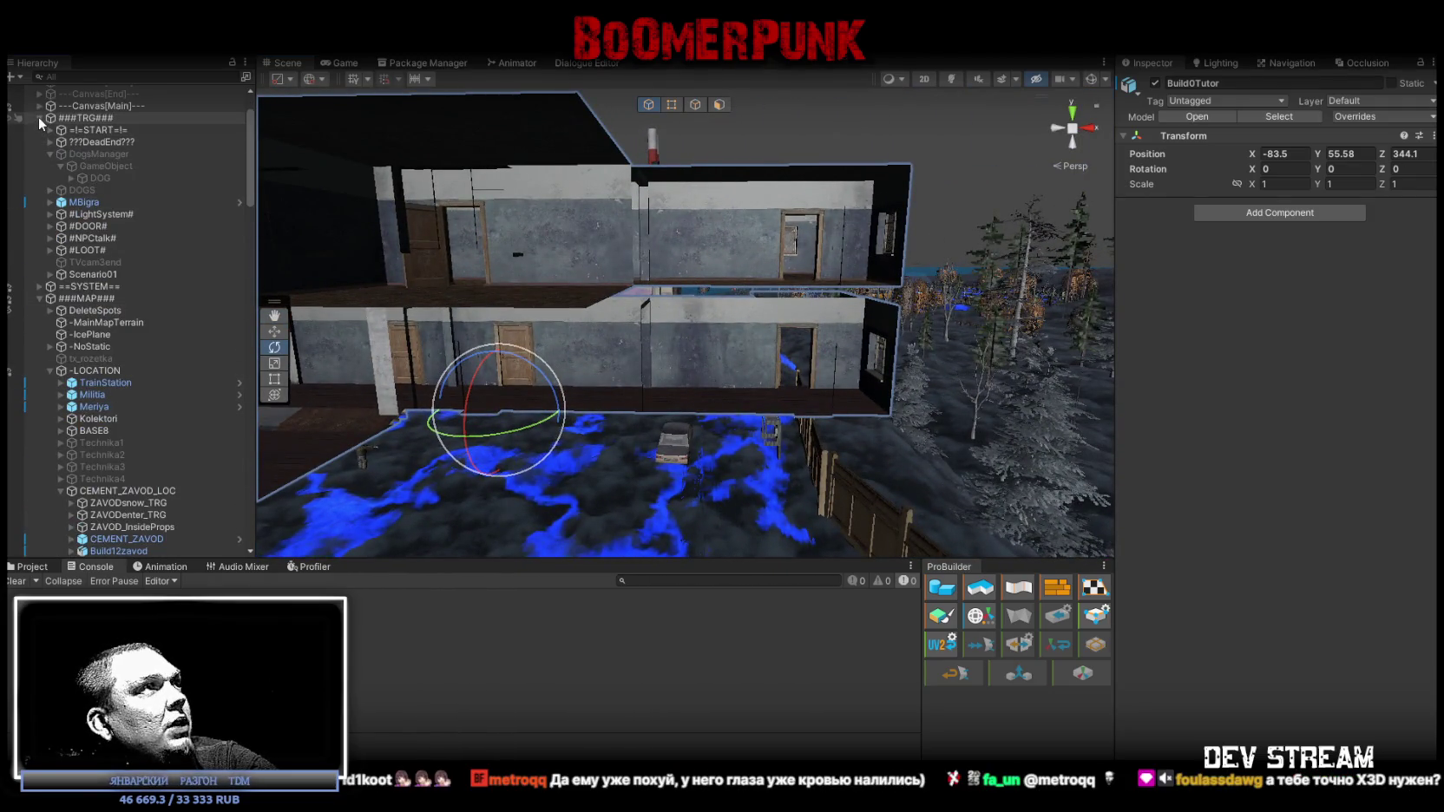
left_click(40, 118)
left_click(40, 142)
double_click(73, 223)
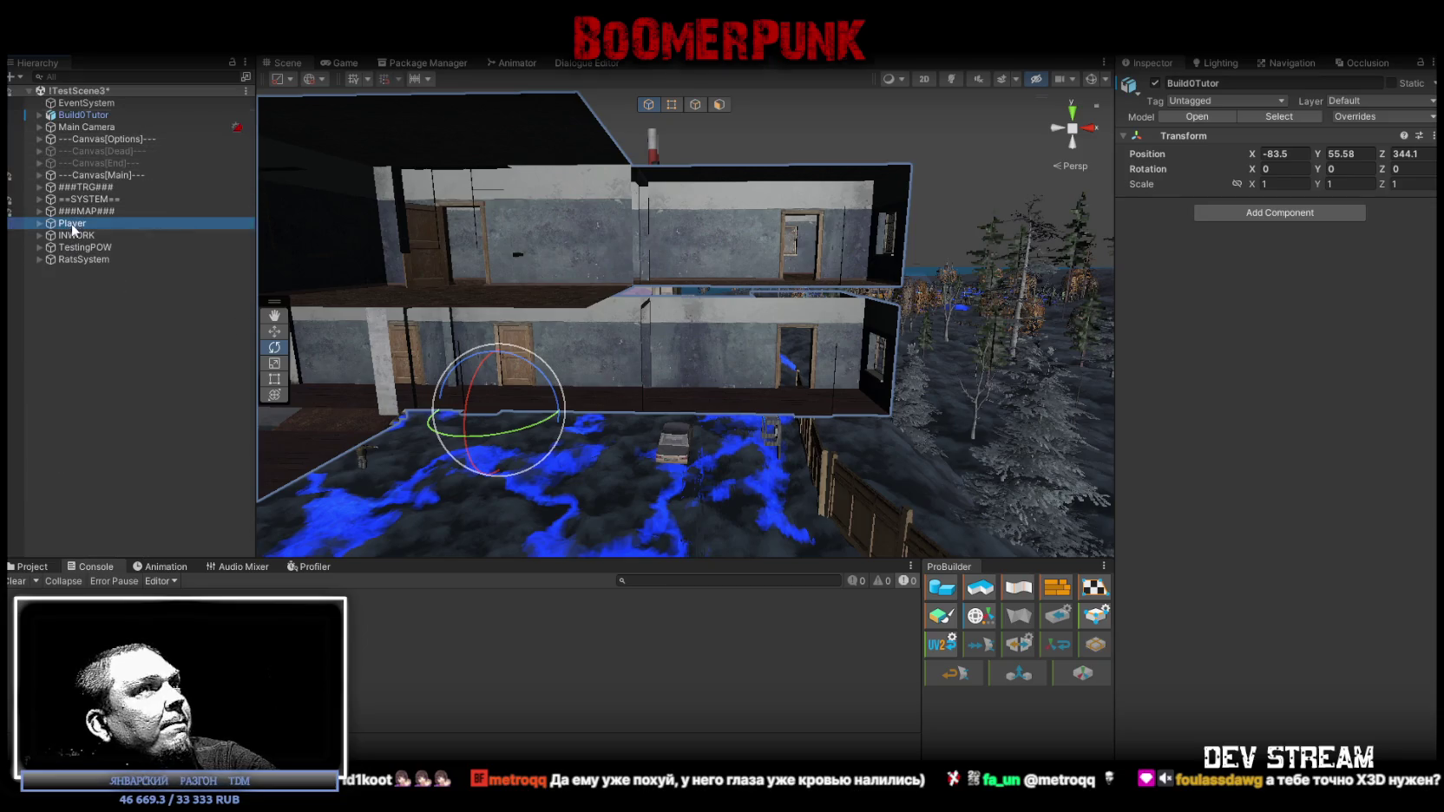
- Orbit to the building and select its MilitiaBase_2f and MilitiaBase_2f_wall_selection parts
left_click_drag(732, 282, 604, 354)
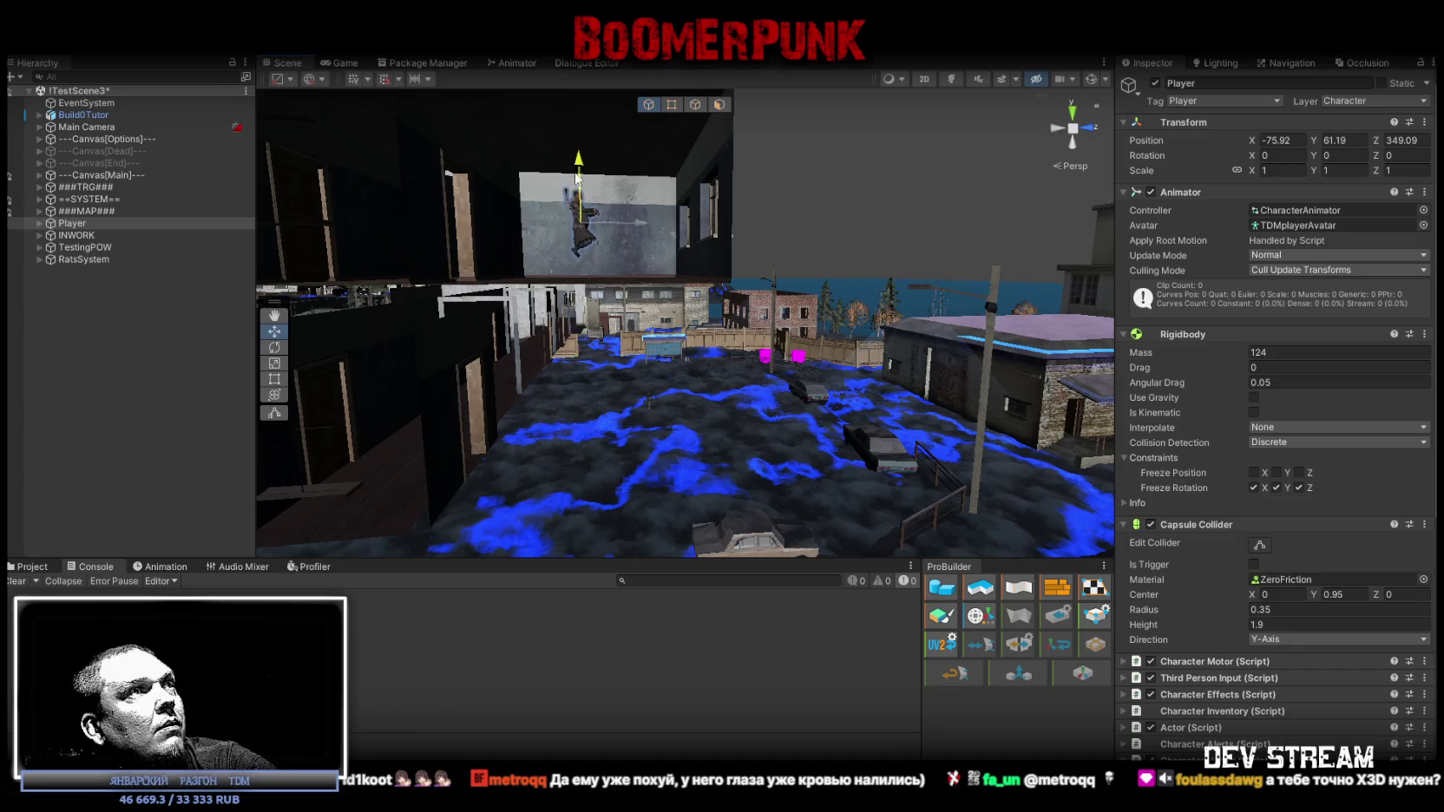
mouse_move(577, 176)
left_mouse_down()
mouse_move(771, 274)
mouse_move(687, 276)
mouse_move(658, 253)
left_mouse_up()
left_click(717, 298)
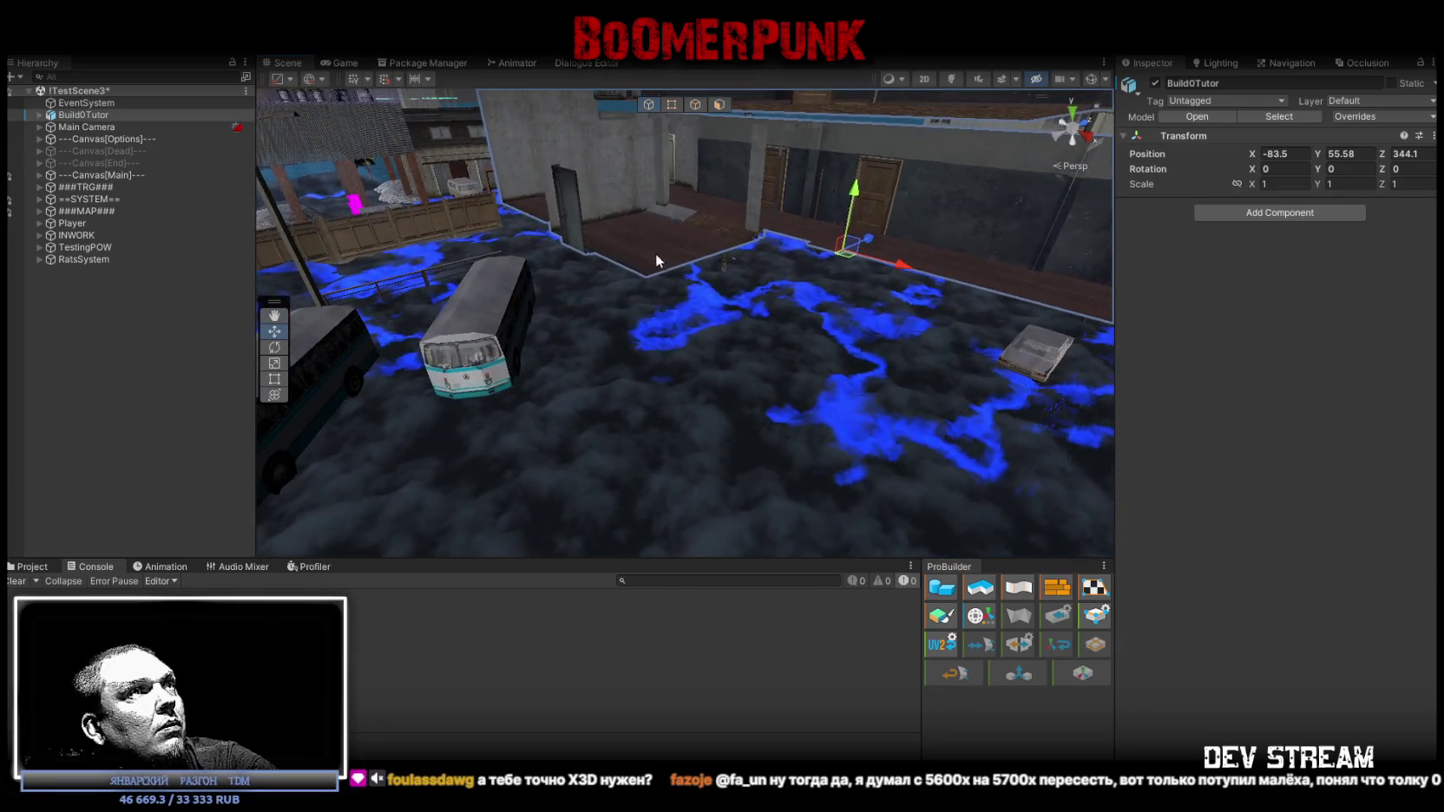
left_click(657, 255)
mouse_move(768, 262)
left_mouse_down()
mouse_move(777, 312)
mouse_move(930, 323)
left_mouse_up()
left_click(634, 283, "shift")
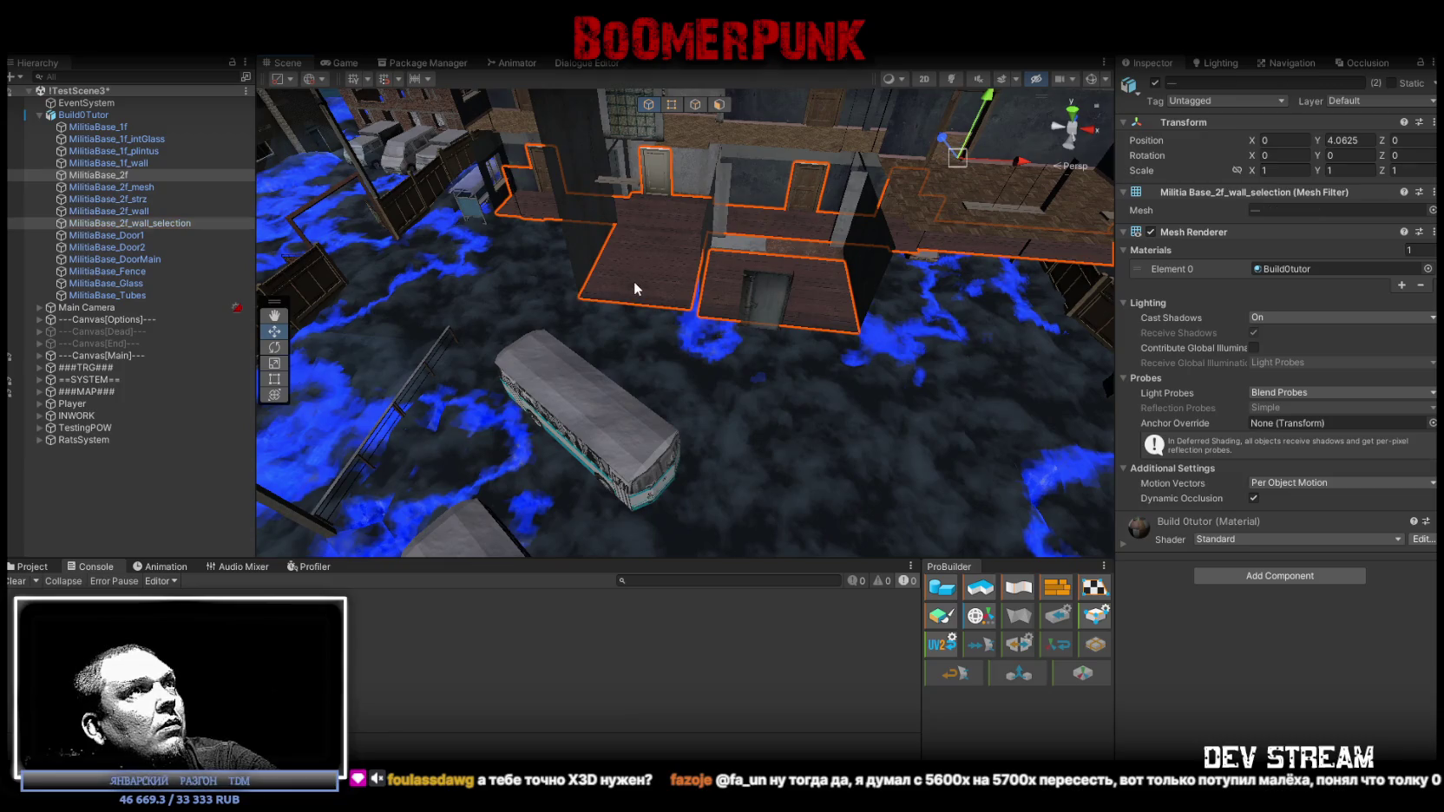
- Add a Mesh Collider to MilitiaBase_2f and MilitiaBase_2f_wall_selection, leaving the first-floor parts unselected
left_click(142, 127, "ctrl")
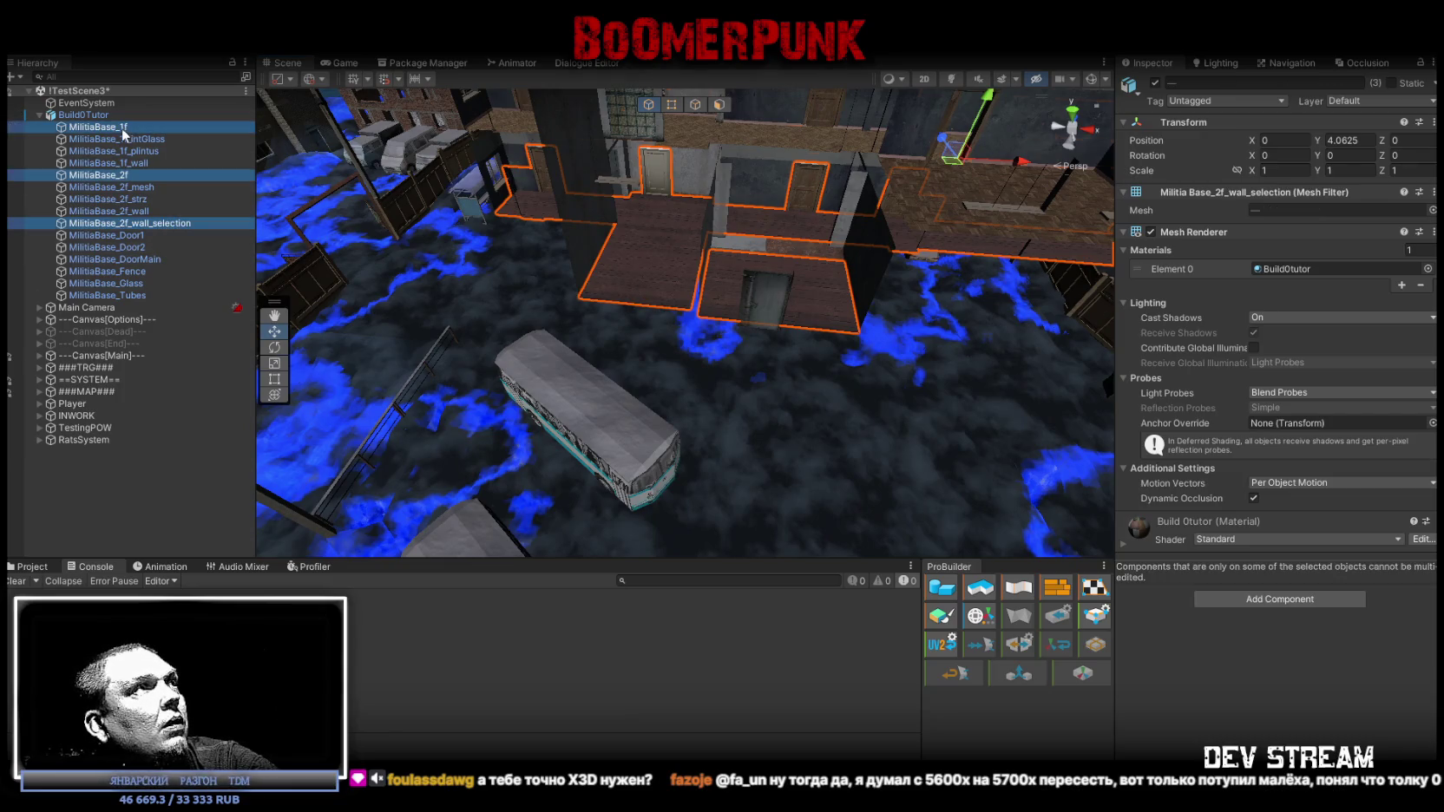
left_click(161, 165, "ctrl")
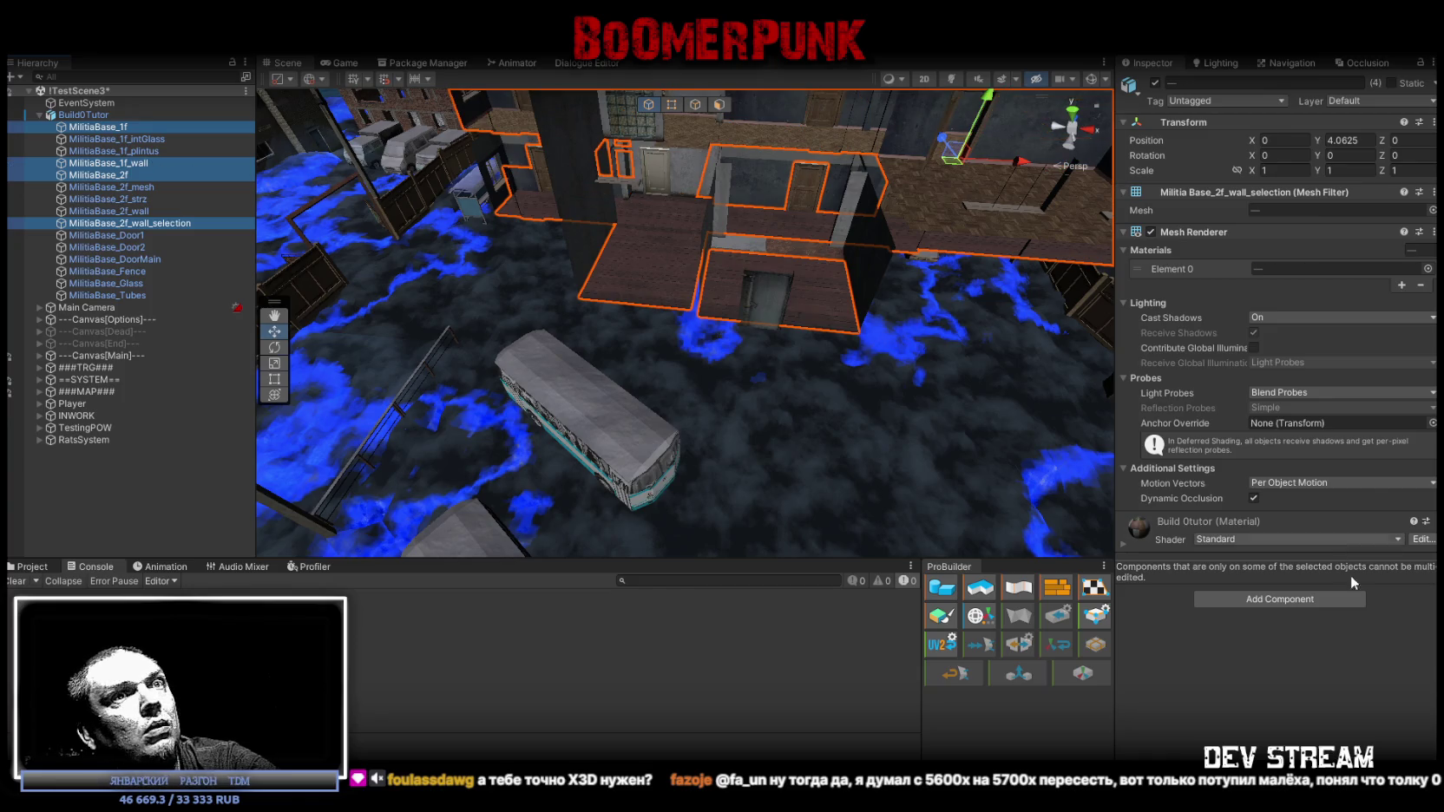
key("ctrl+z")
key("ctrl+z")
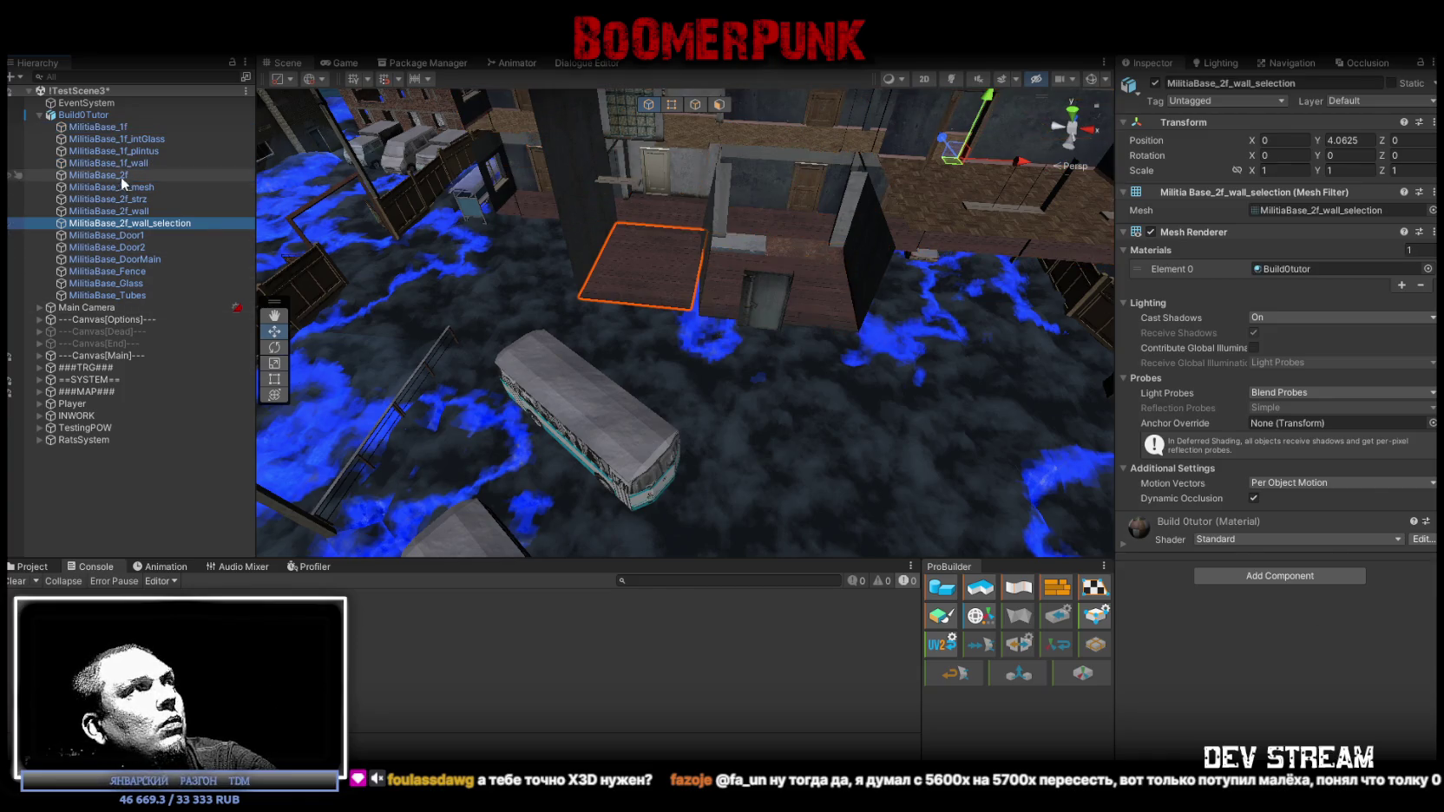
left_click(1277, 575)
type("coll")
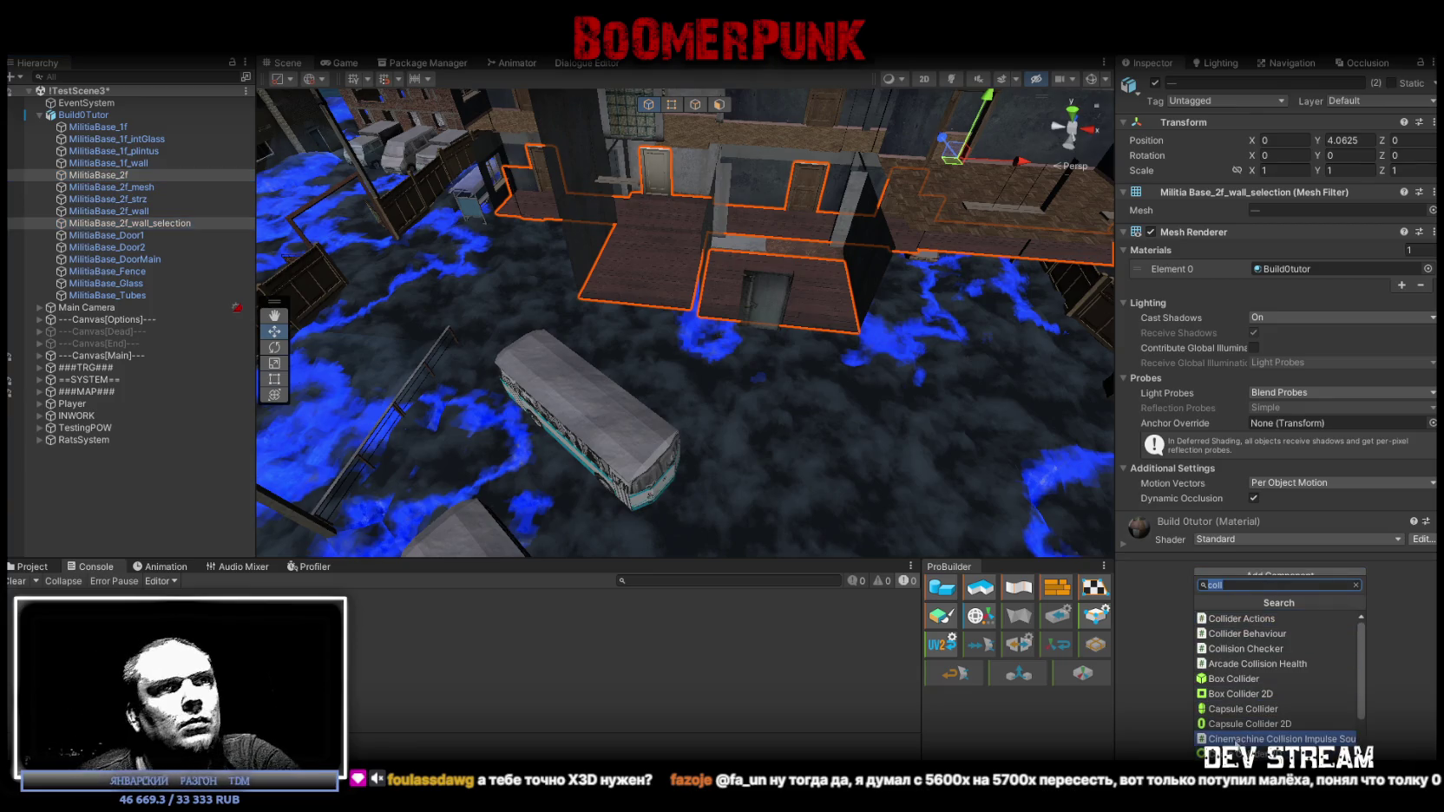
scroll(1250, 729, "down", 2)
left_click(1267, 694)
mouse_move(868, 391)
left_mouse_down()
mouse_move(933, 376)
mouse_move(872, 395)
left_mouse_up()
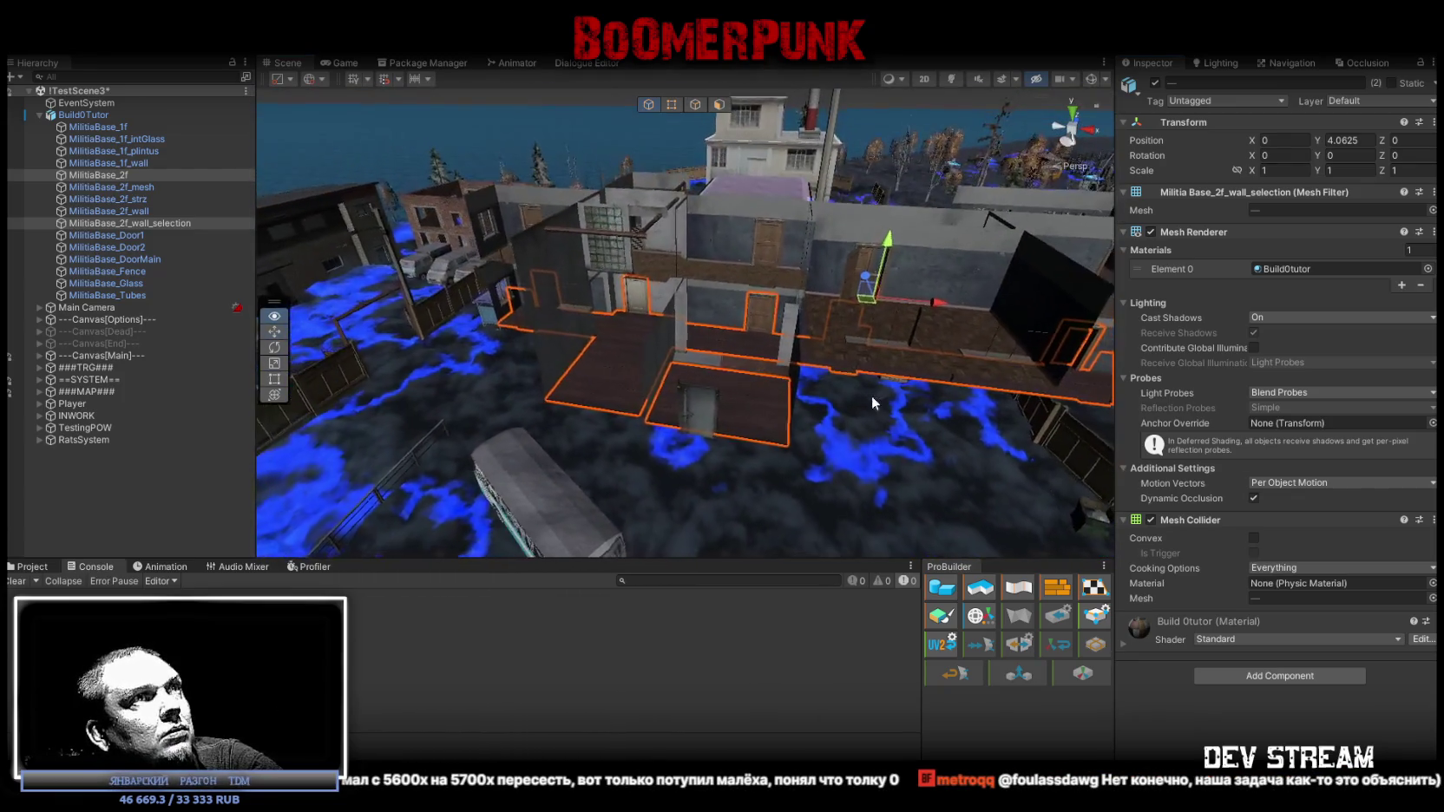
left_click(152, 188)
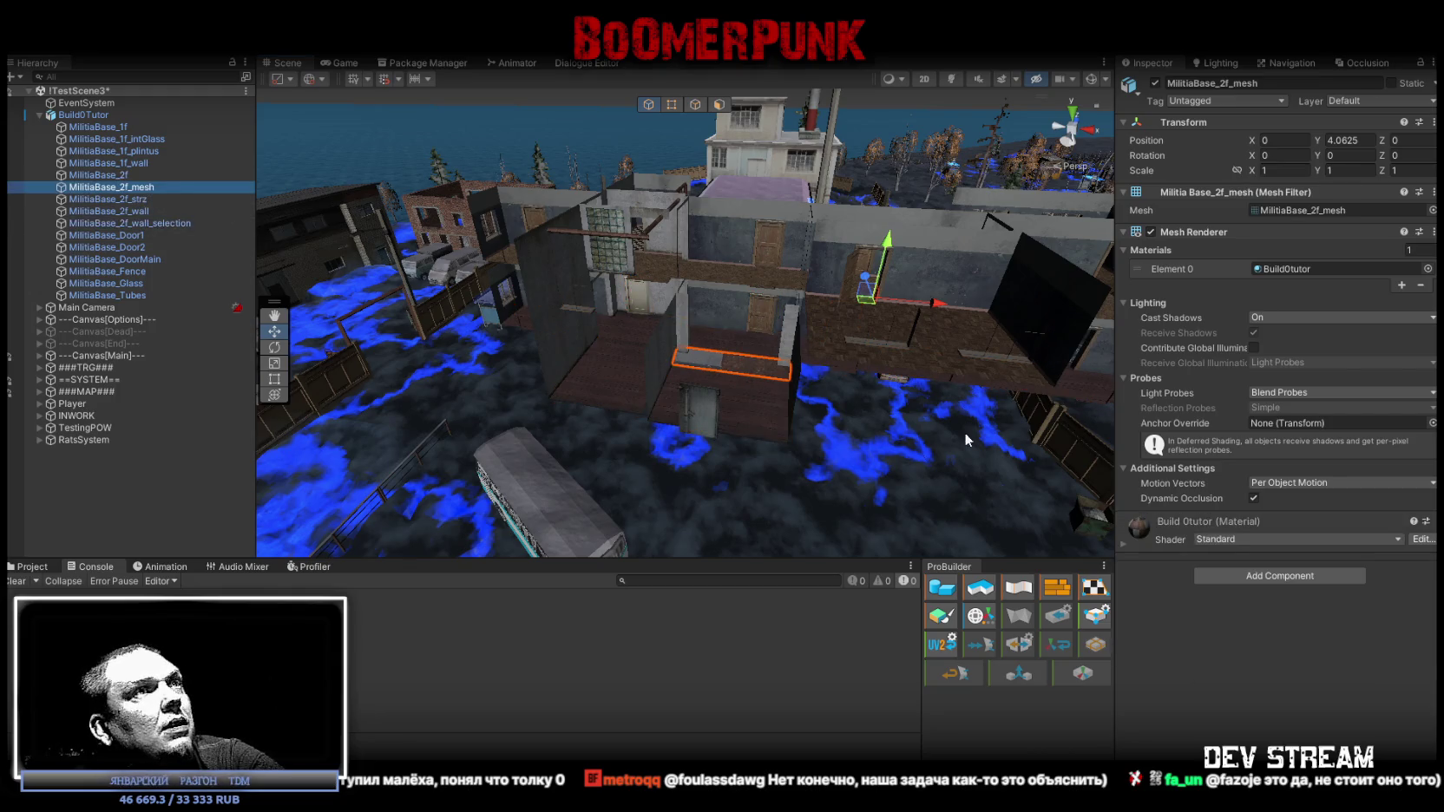
- Assign the FakeMesh layer to MilitiaBase_2f_mesh and the Stairse layer to MilitiaBase_2f_strz
left_click(1351, 101)
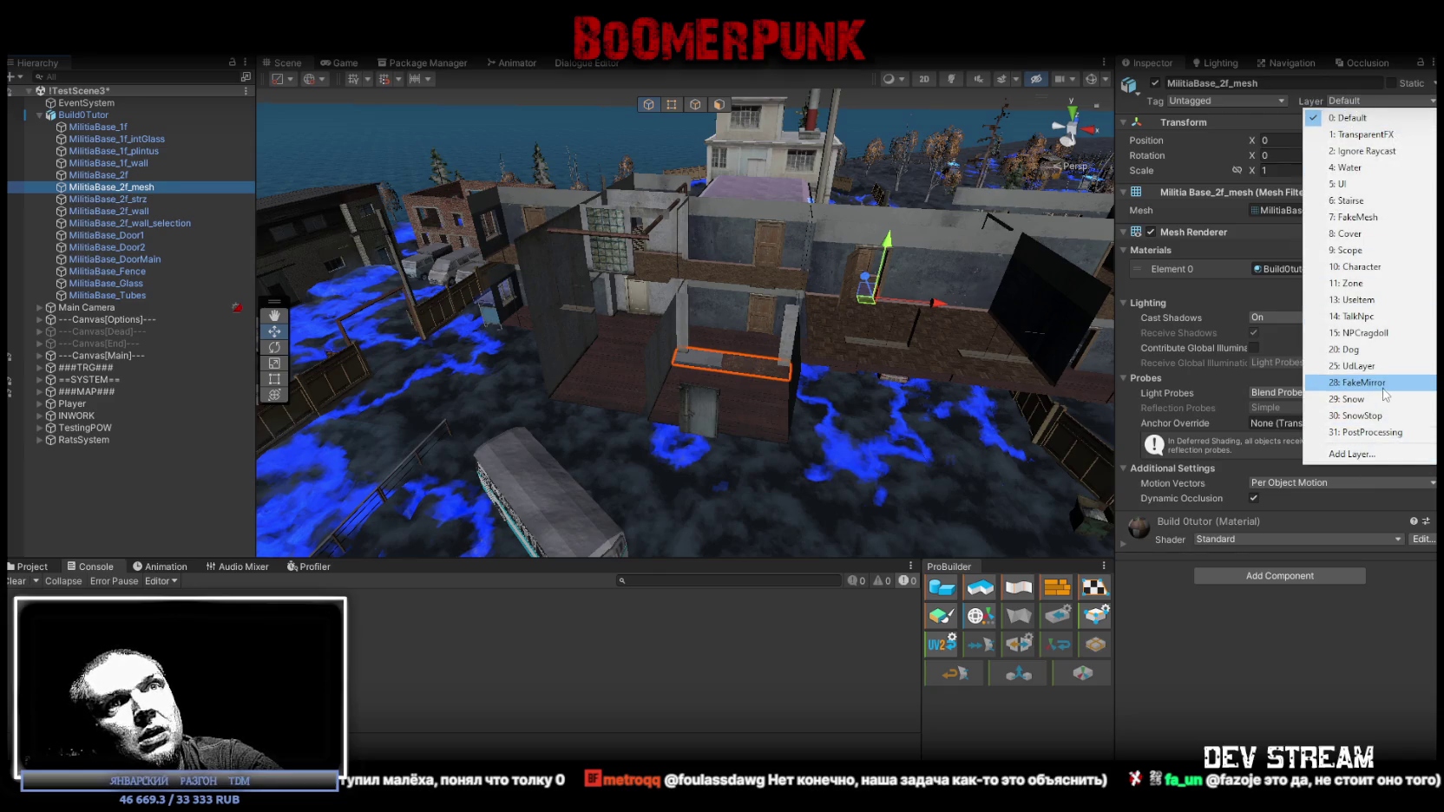
left_click(1367, 220)
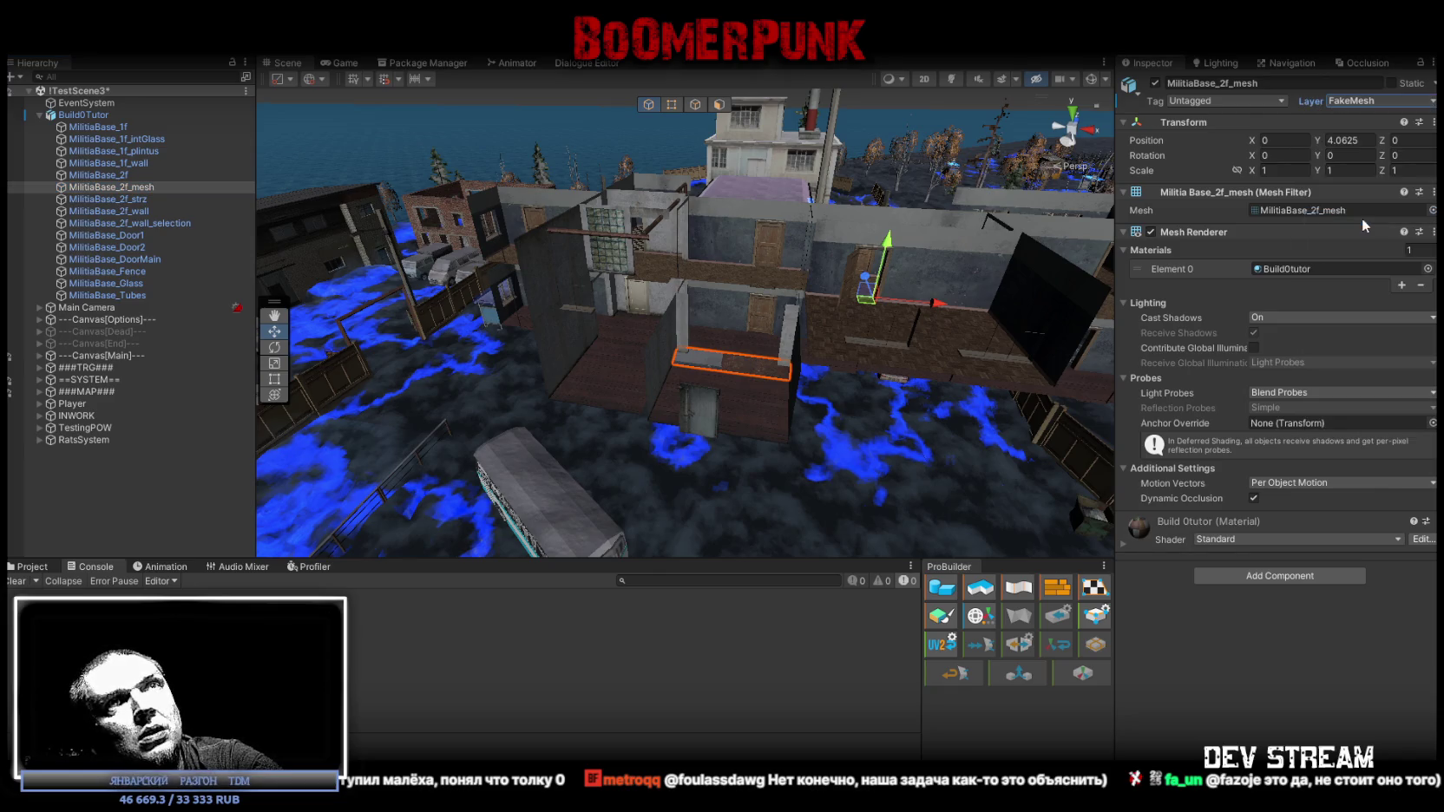
left_click(143, 200)
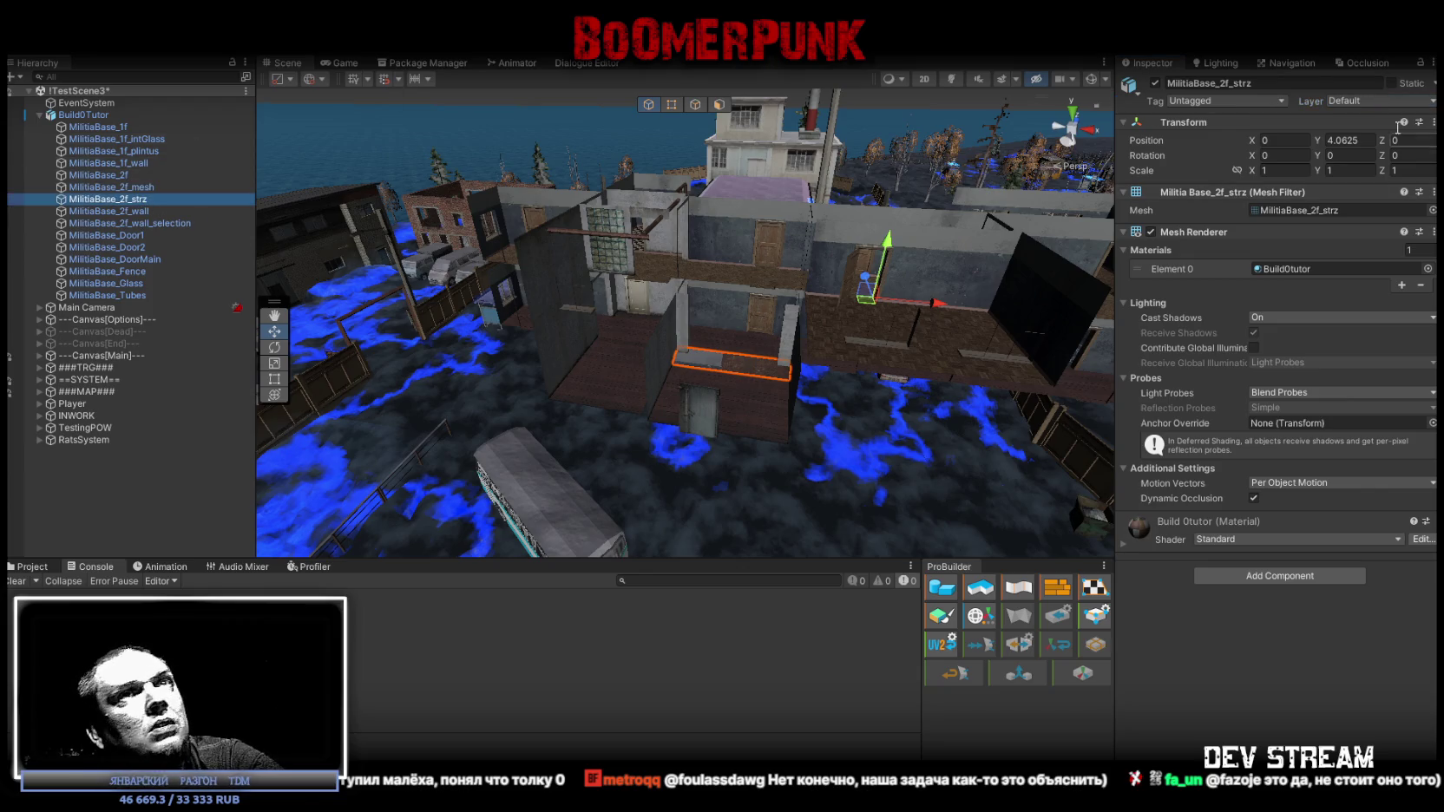
left_click(1378, 102)
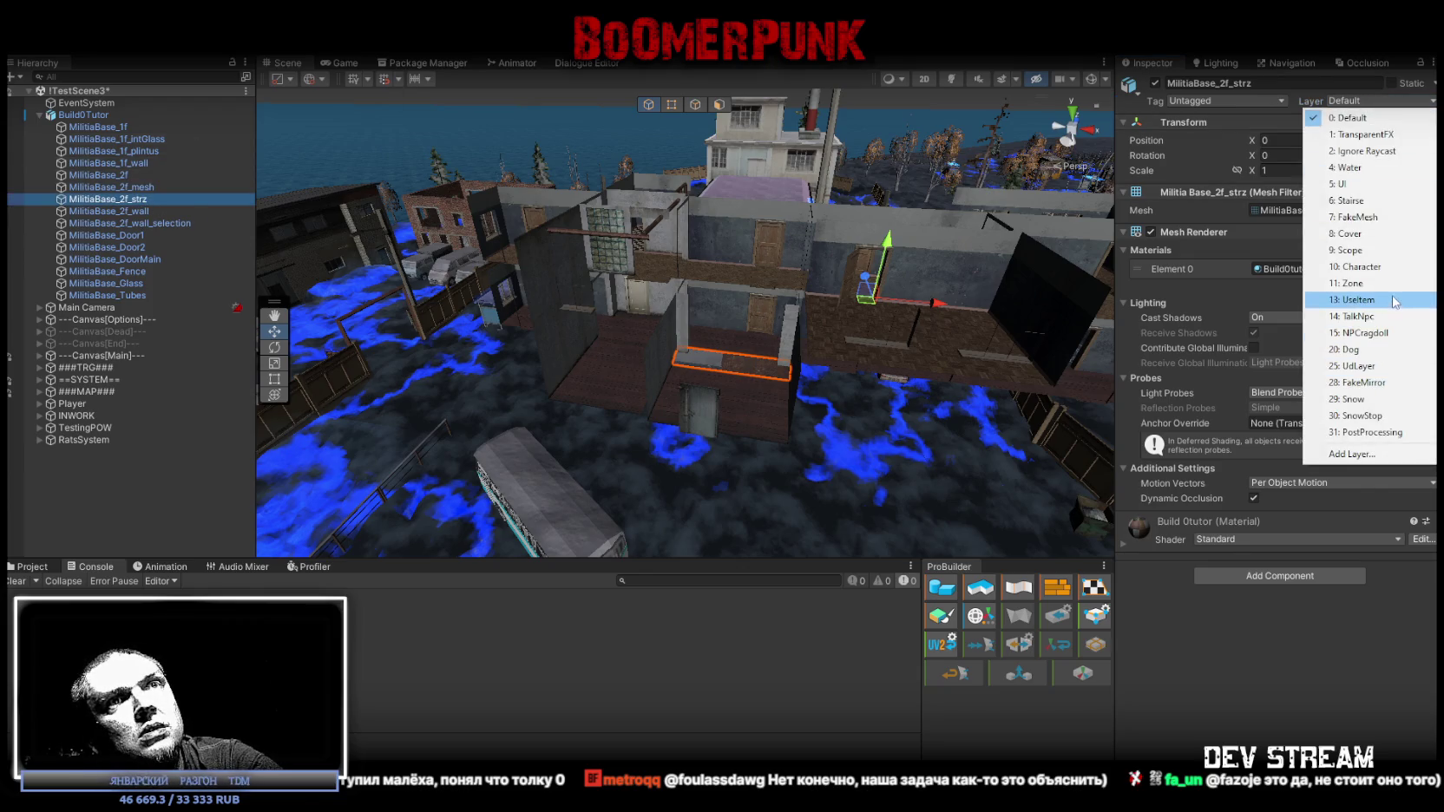
left_click(1368, 201)
- Review the layers on MilitiaBase_2f_wall and MilitiaBase_2f_mesh, then select the whole Build0Tutor
left_click(138, 212)
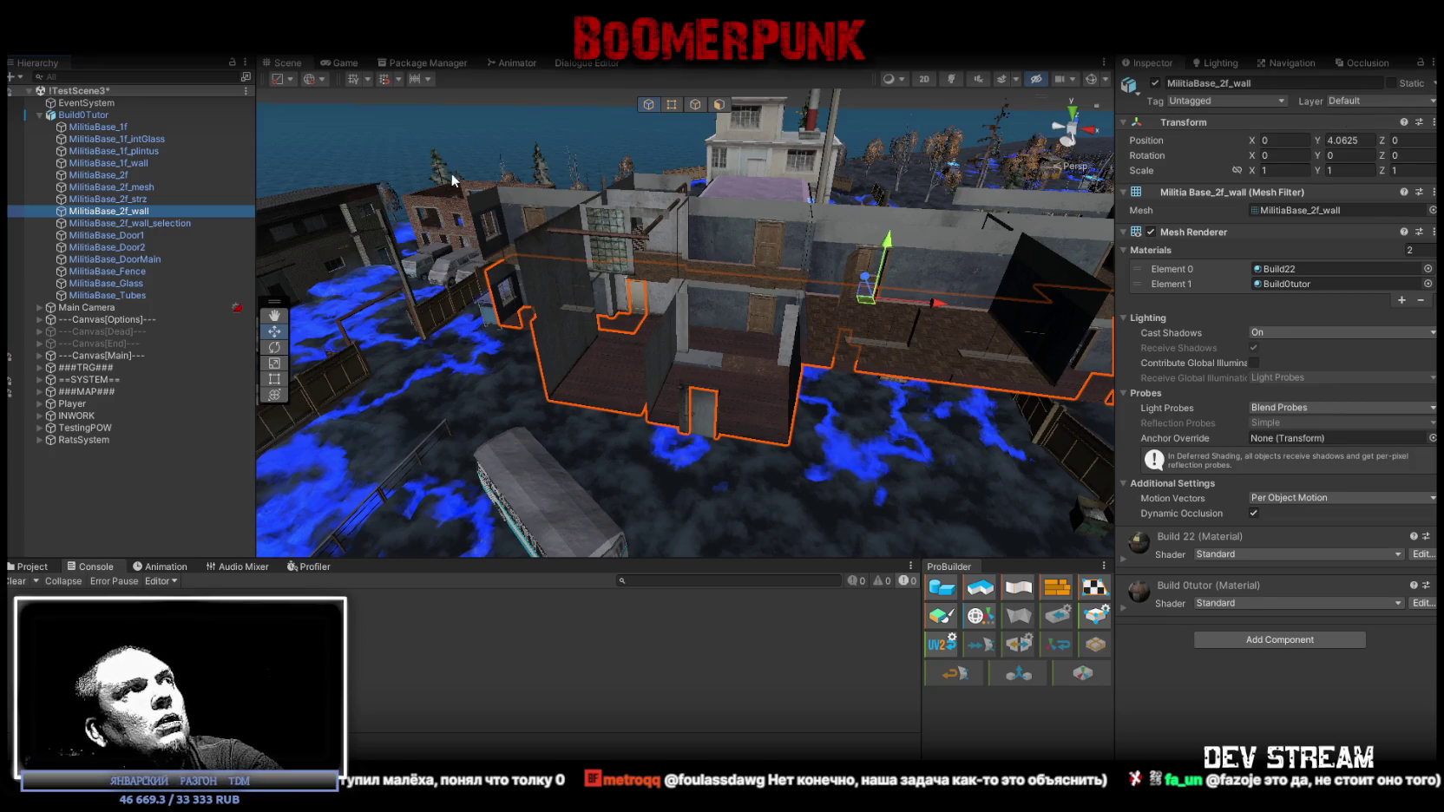
left_click(148, 188)
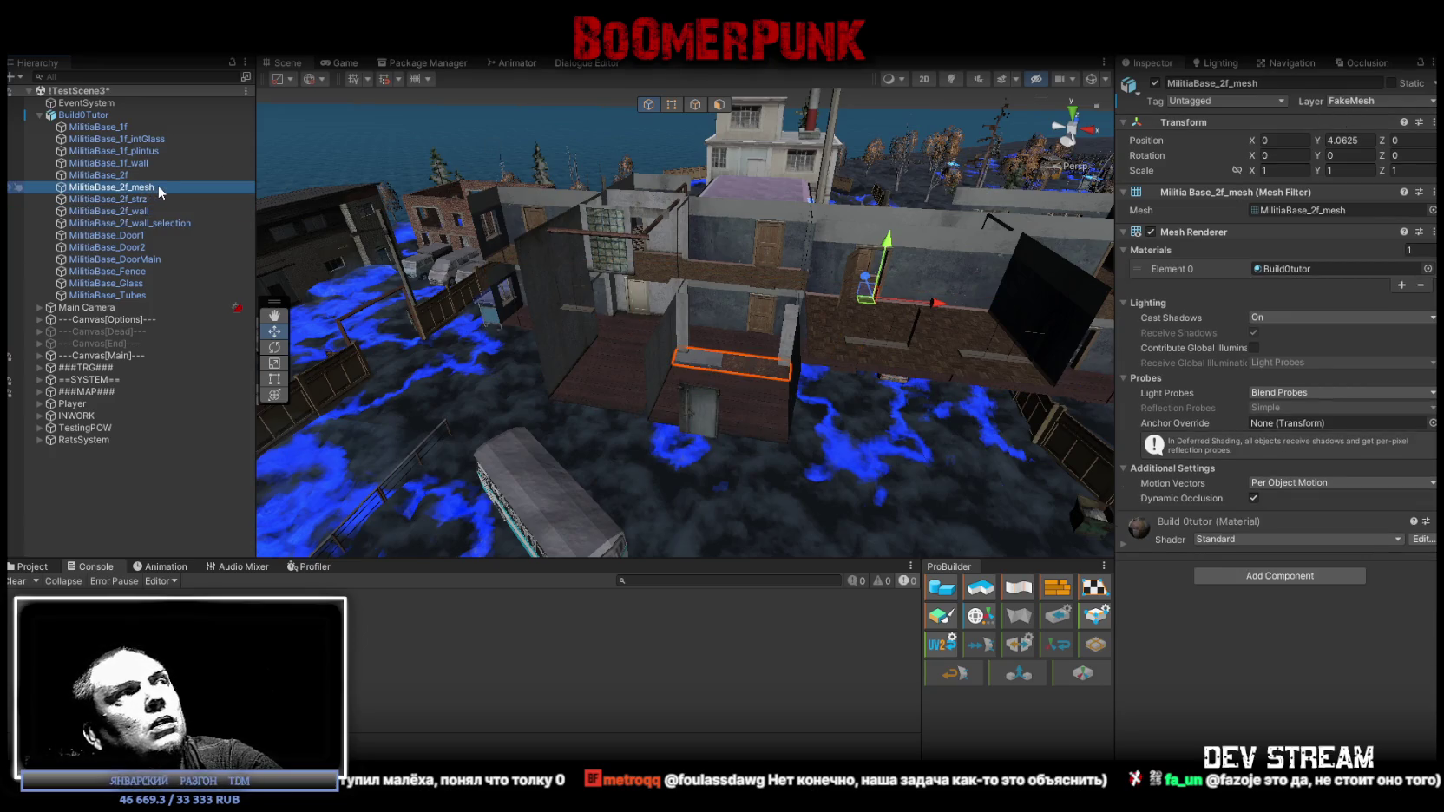
left_click(95, 115)
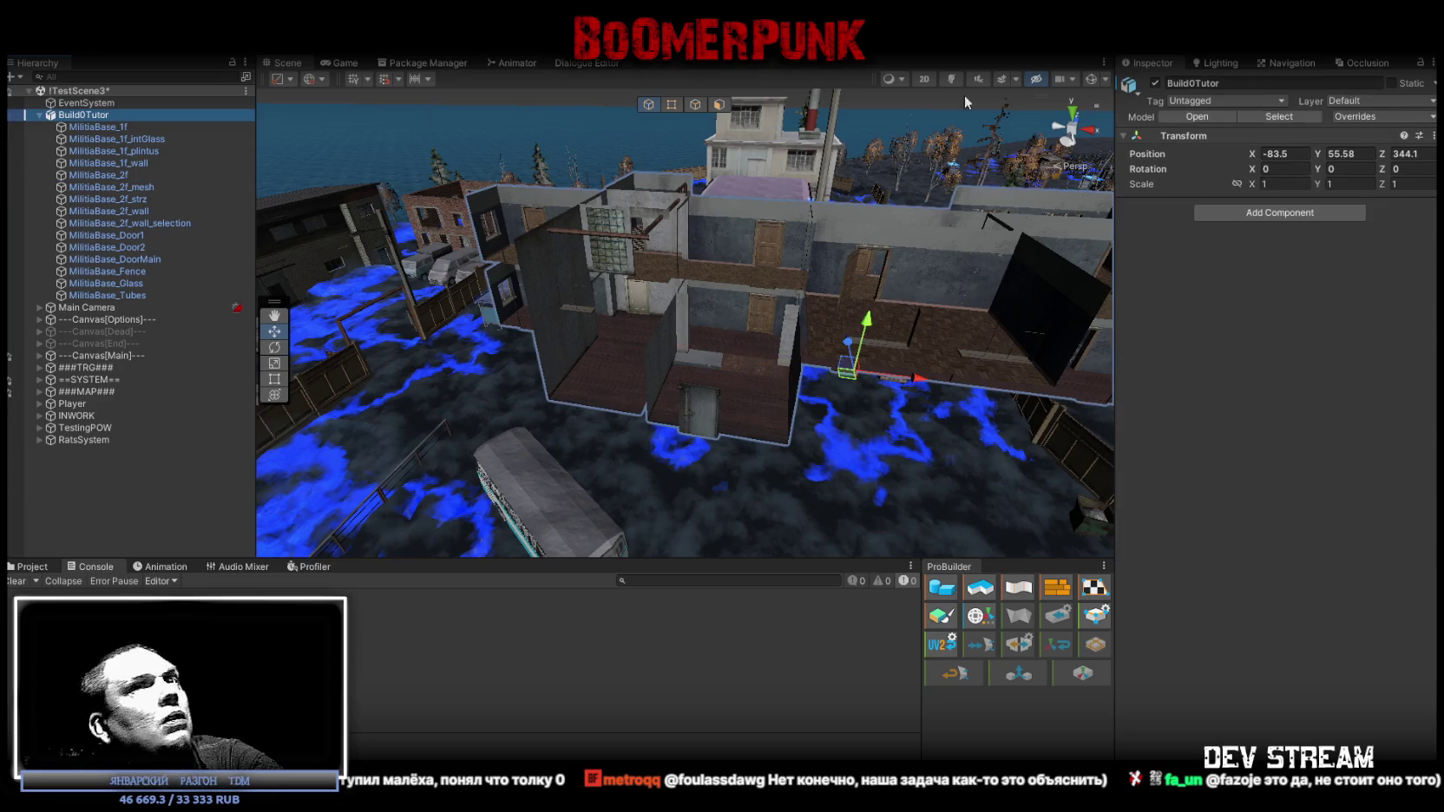
- Tick Static on Build0Tutor and give MilitiaBase_2f_mesh and MilitiaBase_2f_strz a Mesh Collider
left_click(1392, 82)
scroll(751, 350, "up", 5)
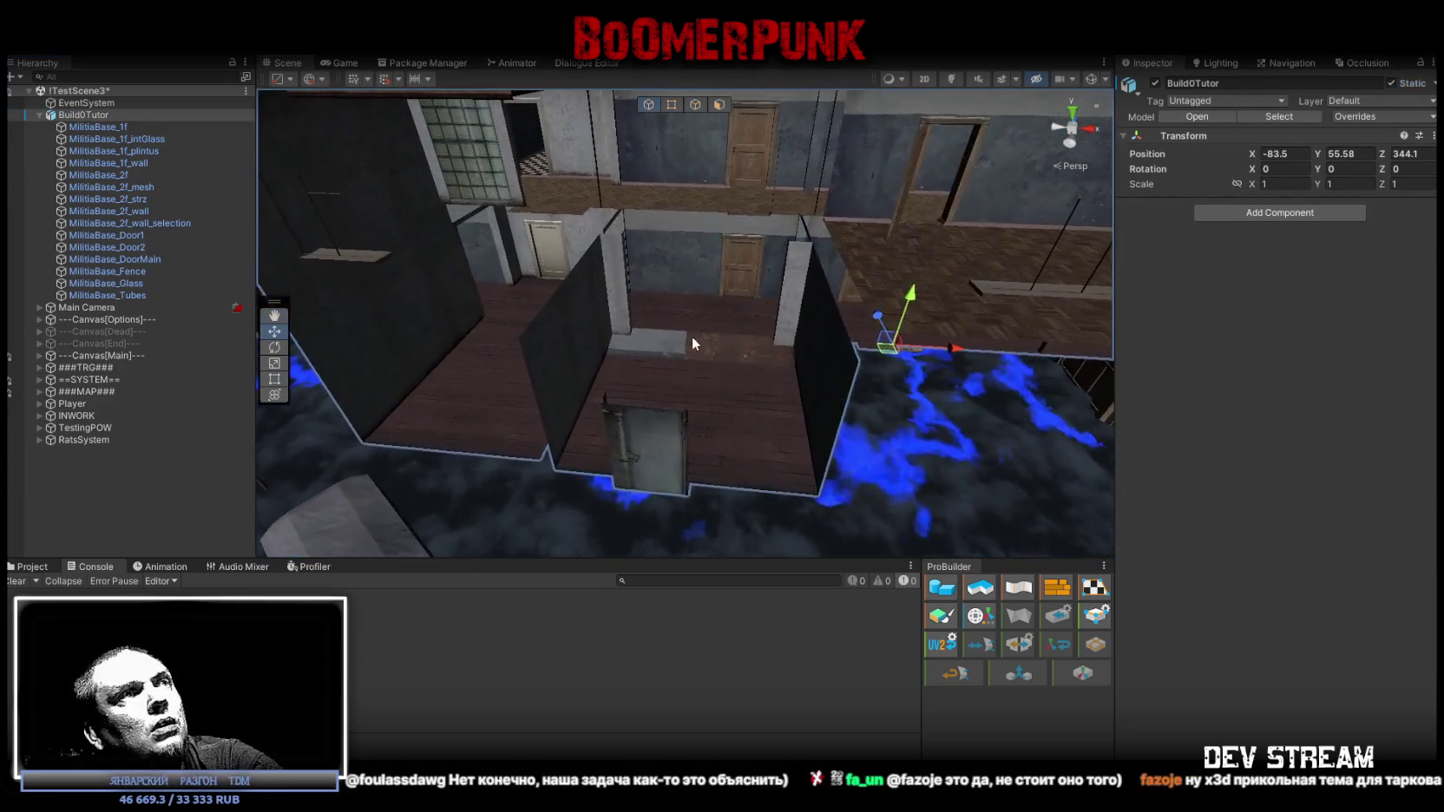
left_click(692, 336)
left_click(180, 201, "ctrl")
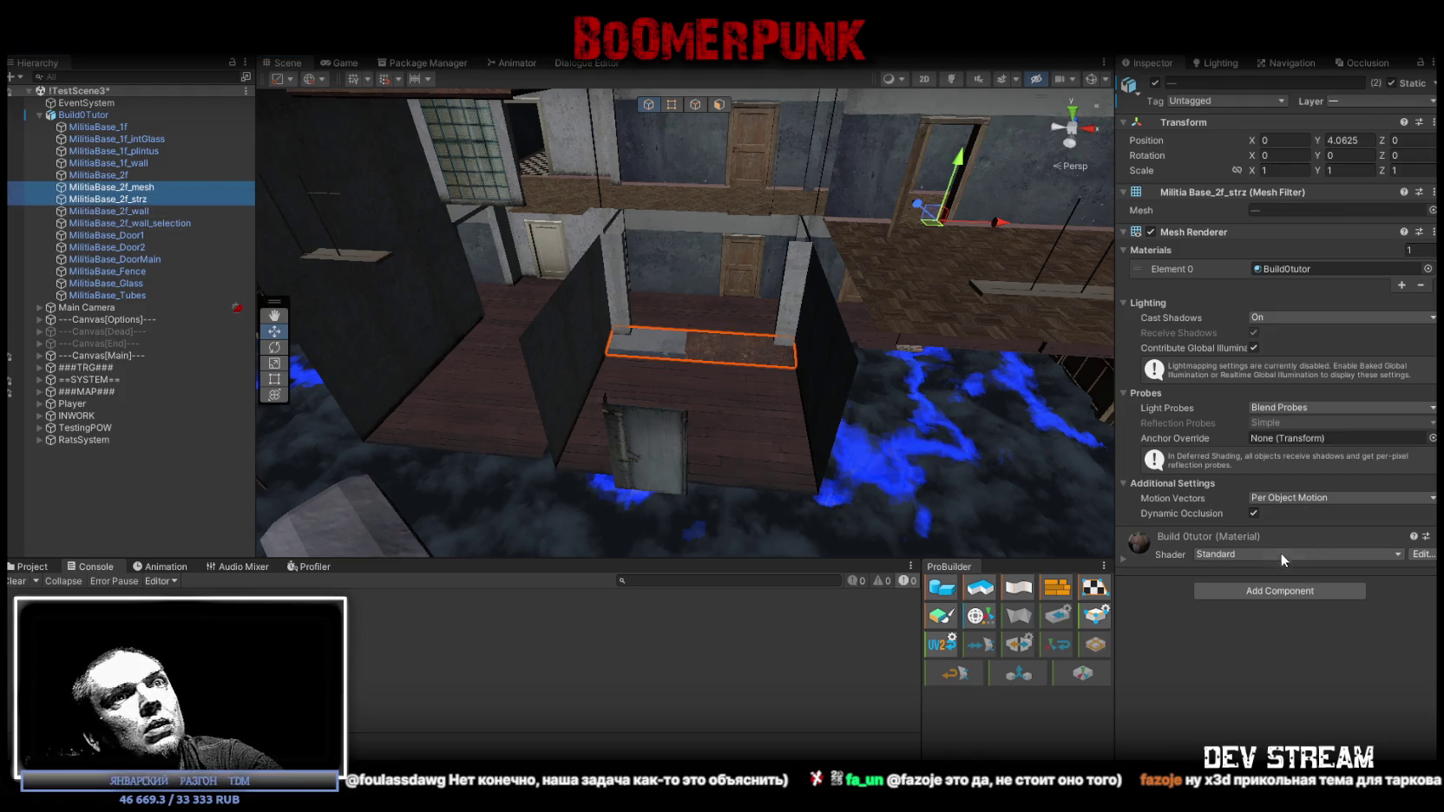
left_click(1293, 591)
type("coll")
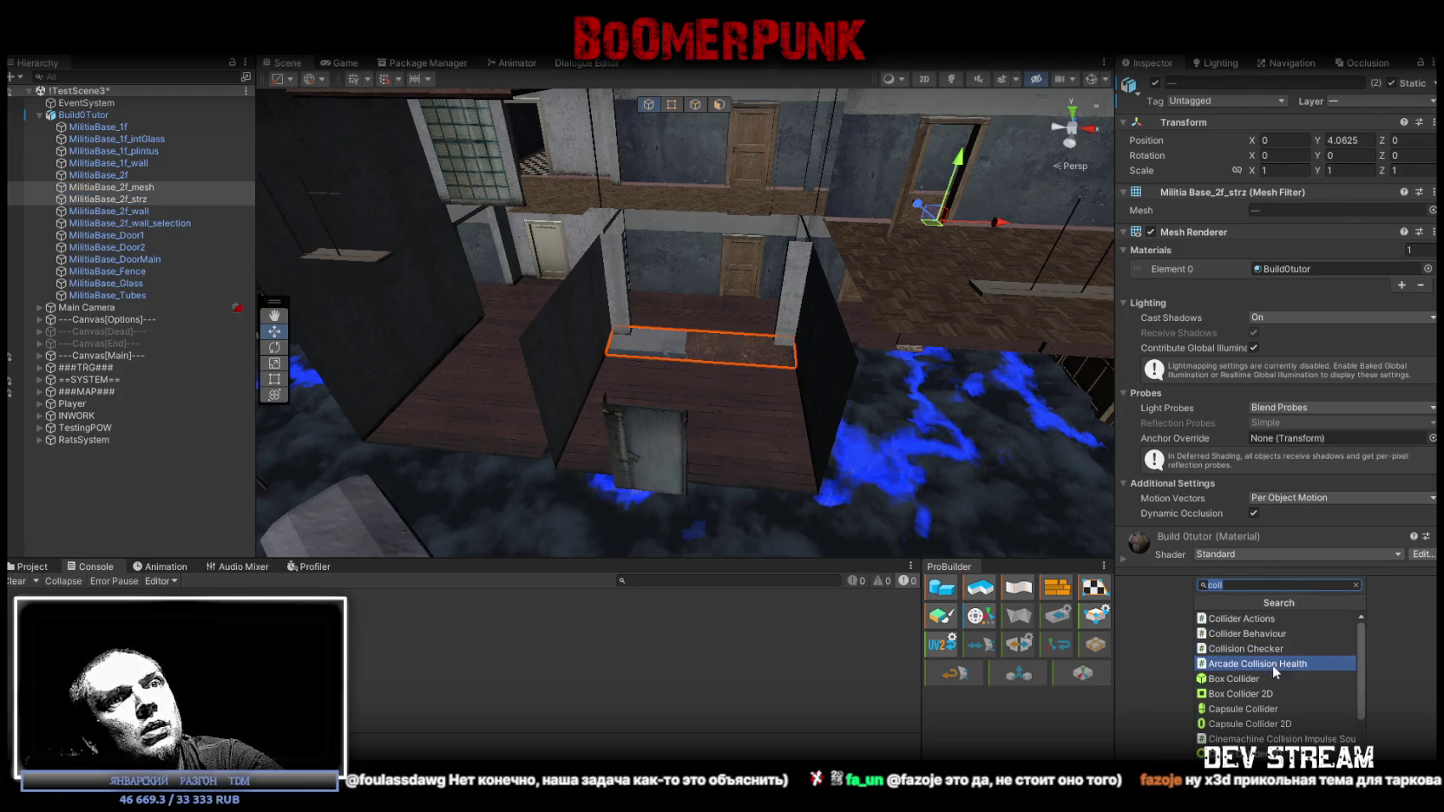
left_click(1247, 709)
mouse_move(962, 491)
left_mouse_down()
mouse_move(800, 352)
mouse_move(863, 380)
mouse_move(912, 380)
mouse_move(829, 374)
mouse_move(745, 326)
mouse_move(857, 385)
mouse_move(776, 380)
mouse_move(793, 400)
mouse_move(795, 381)
mouse_move(711, 375)
mouse_move(740, 312)
mouse_move(735, 341)
left_mouse_up()
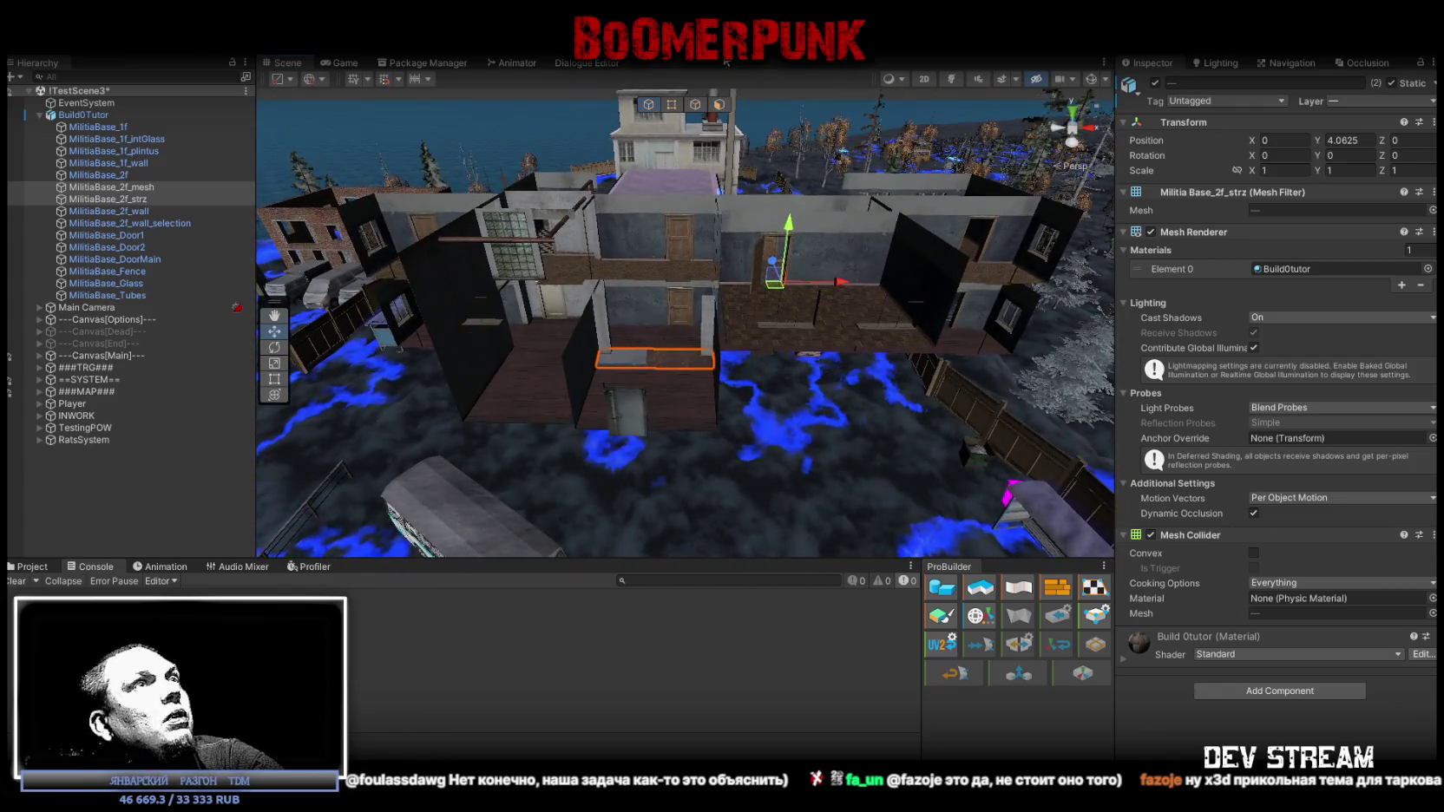
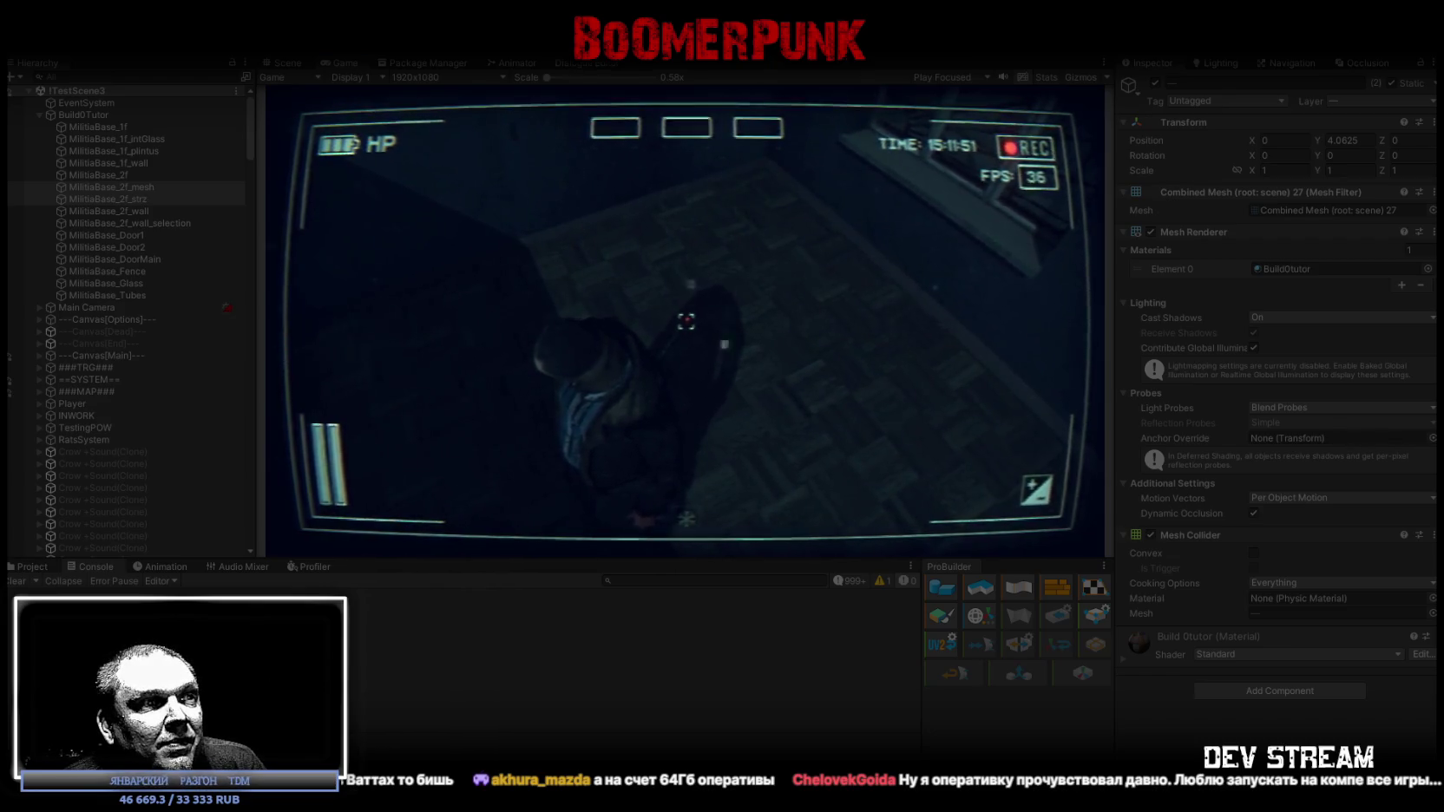
- Maximize the Game view and walk the character through the dark rooms, past the barred window, into the corridor
double_click(346, 62)
key("w")
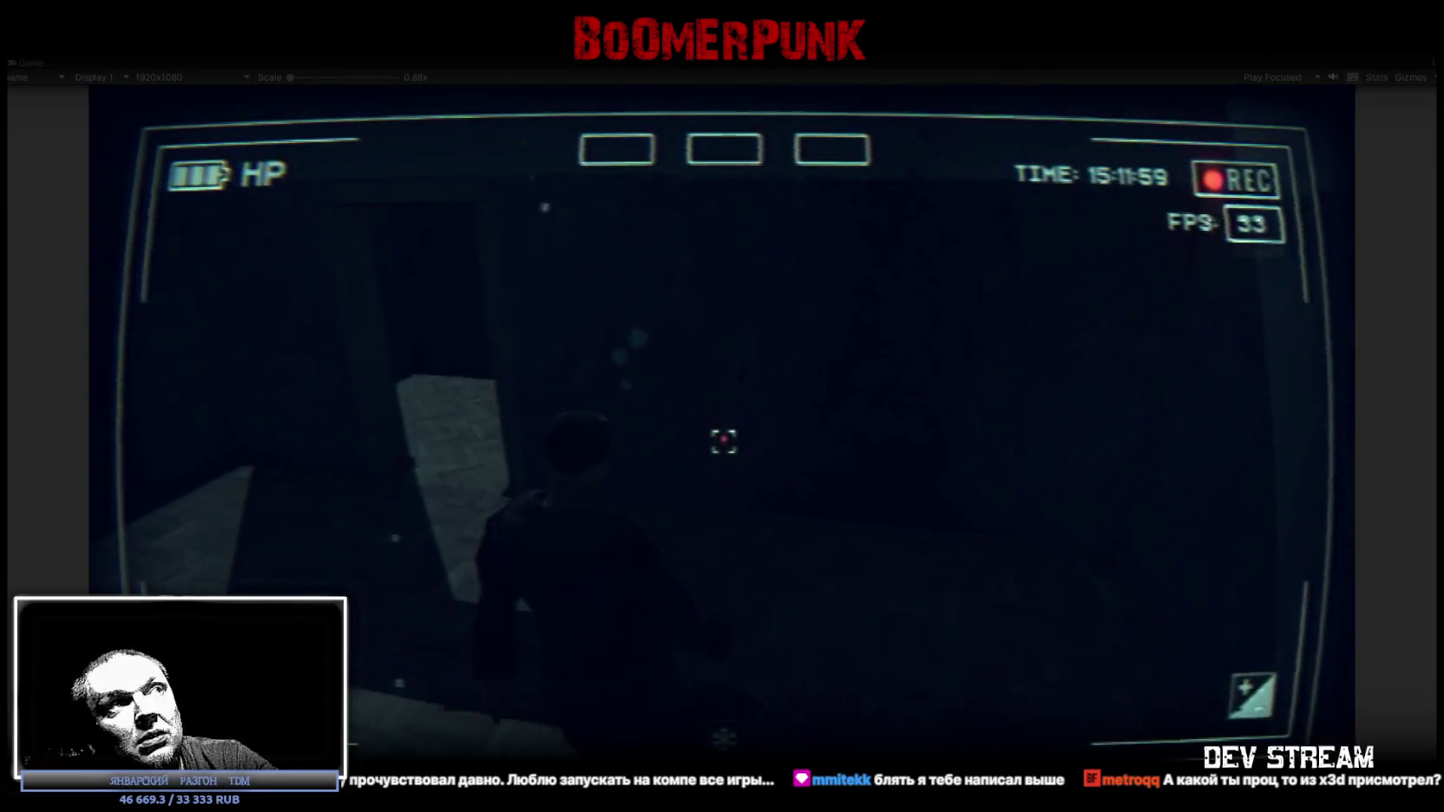
key("w")
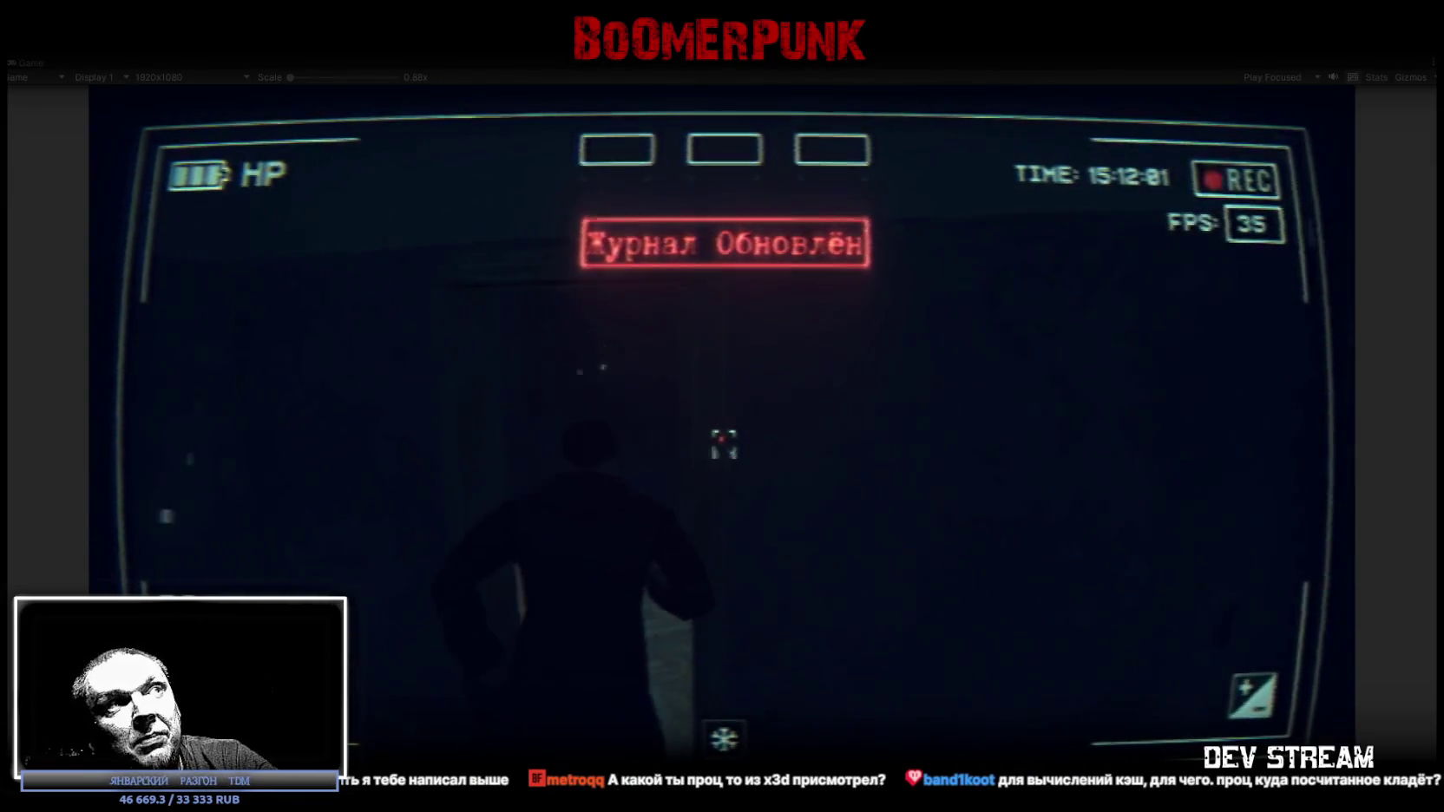
key("w")
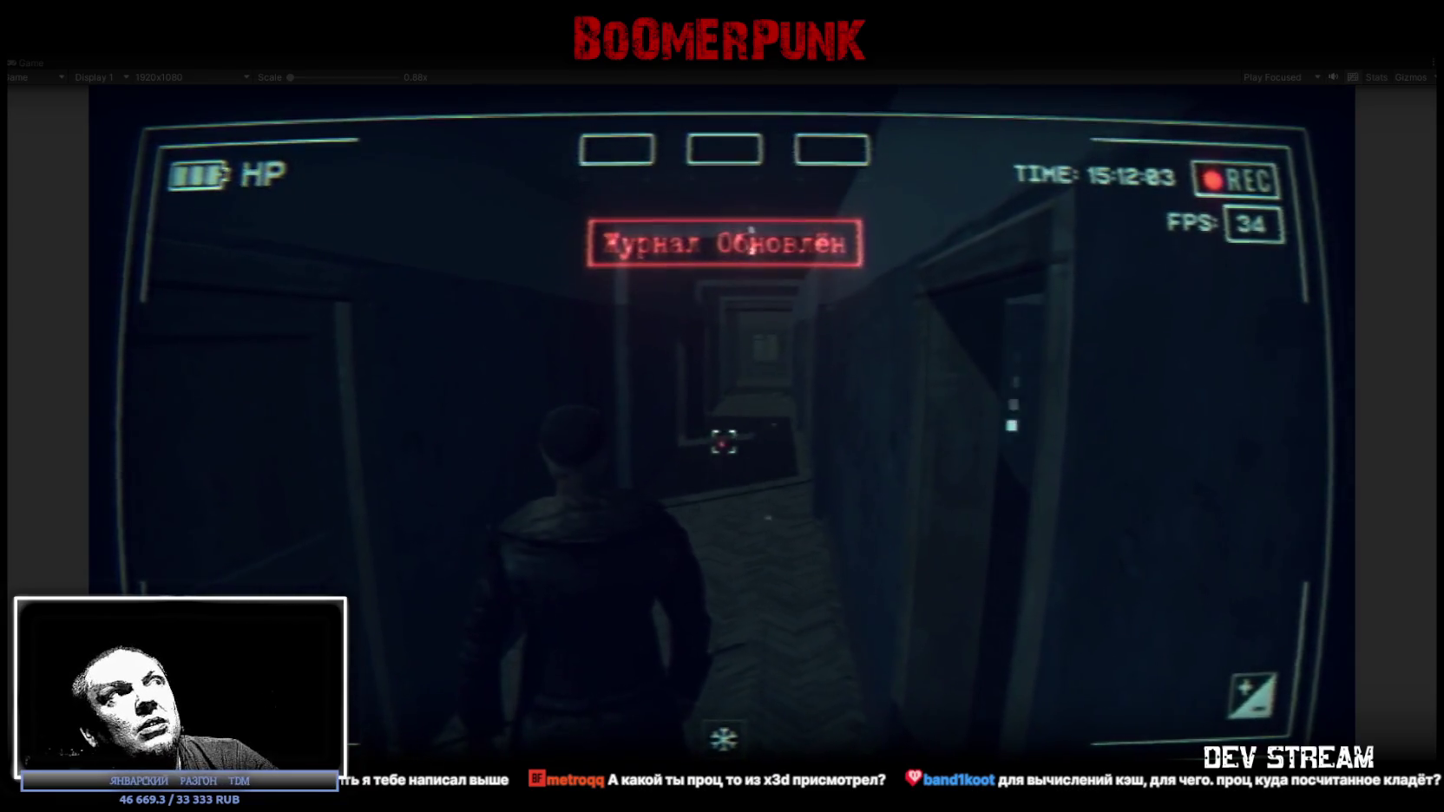
key("w")
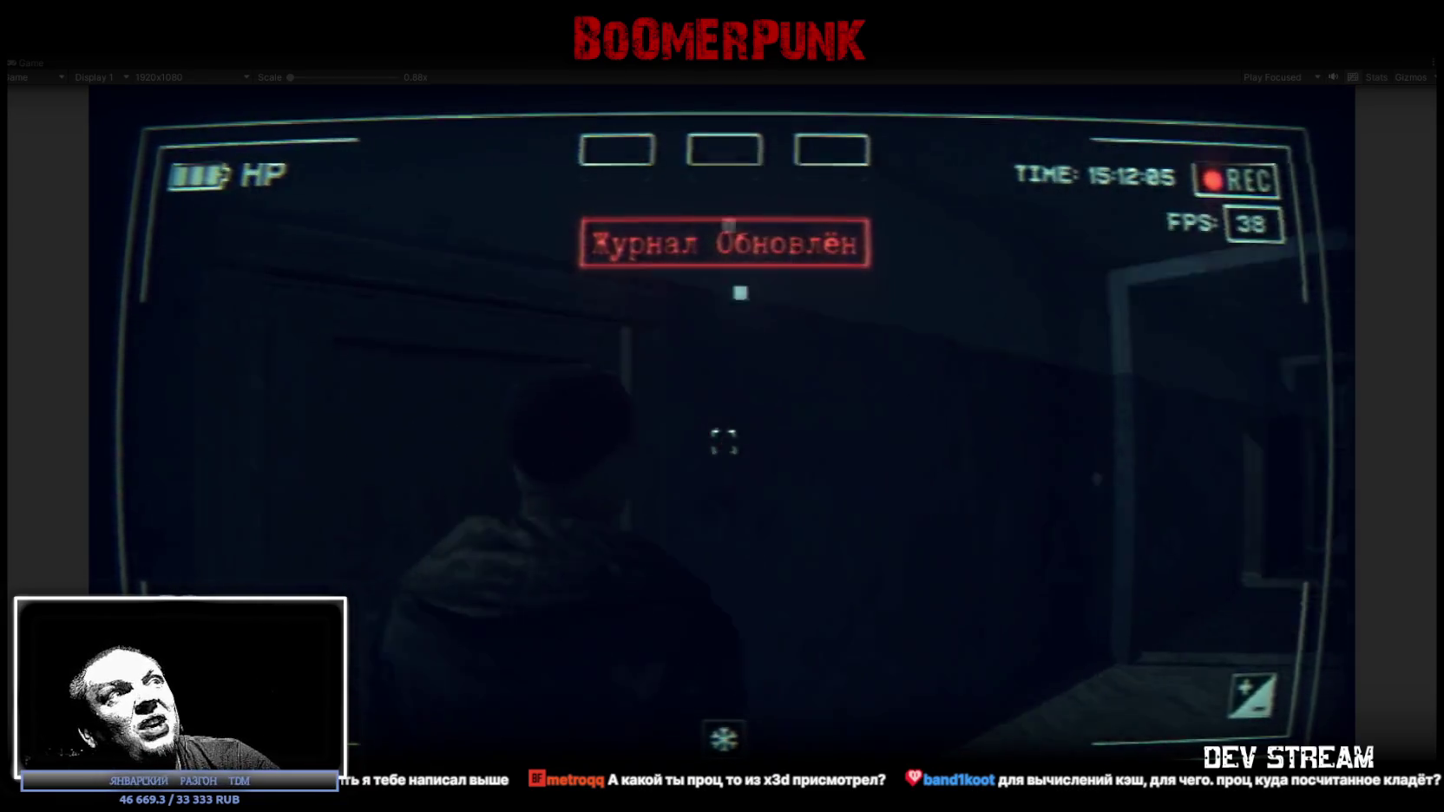
key("w")
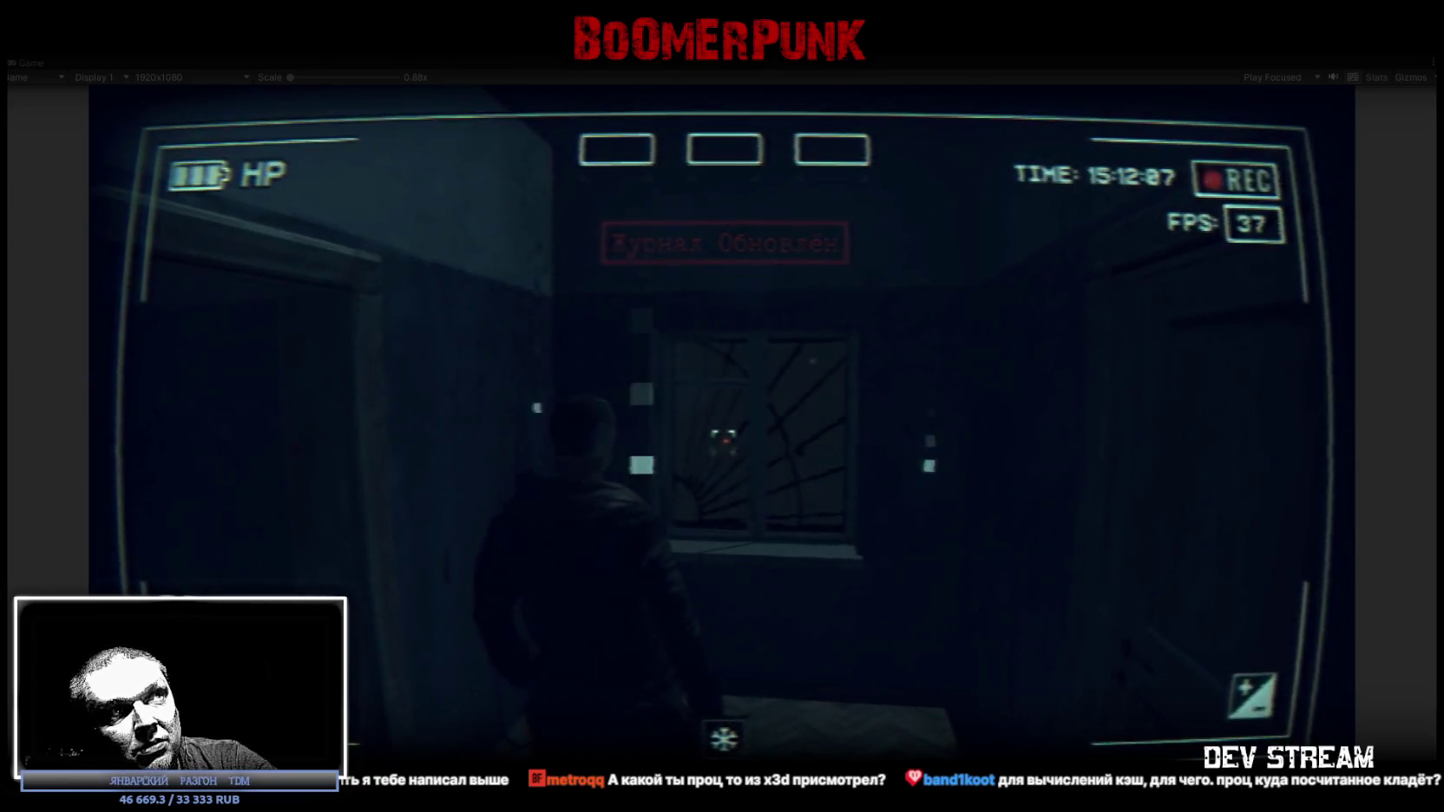
key("s")
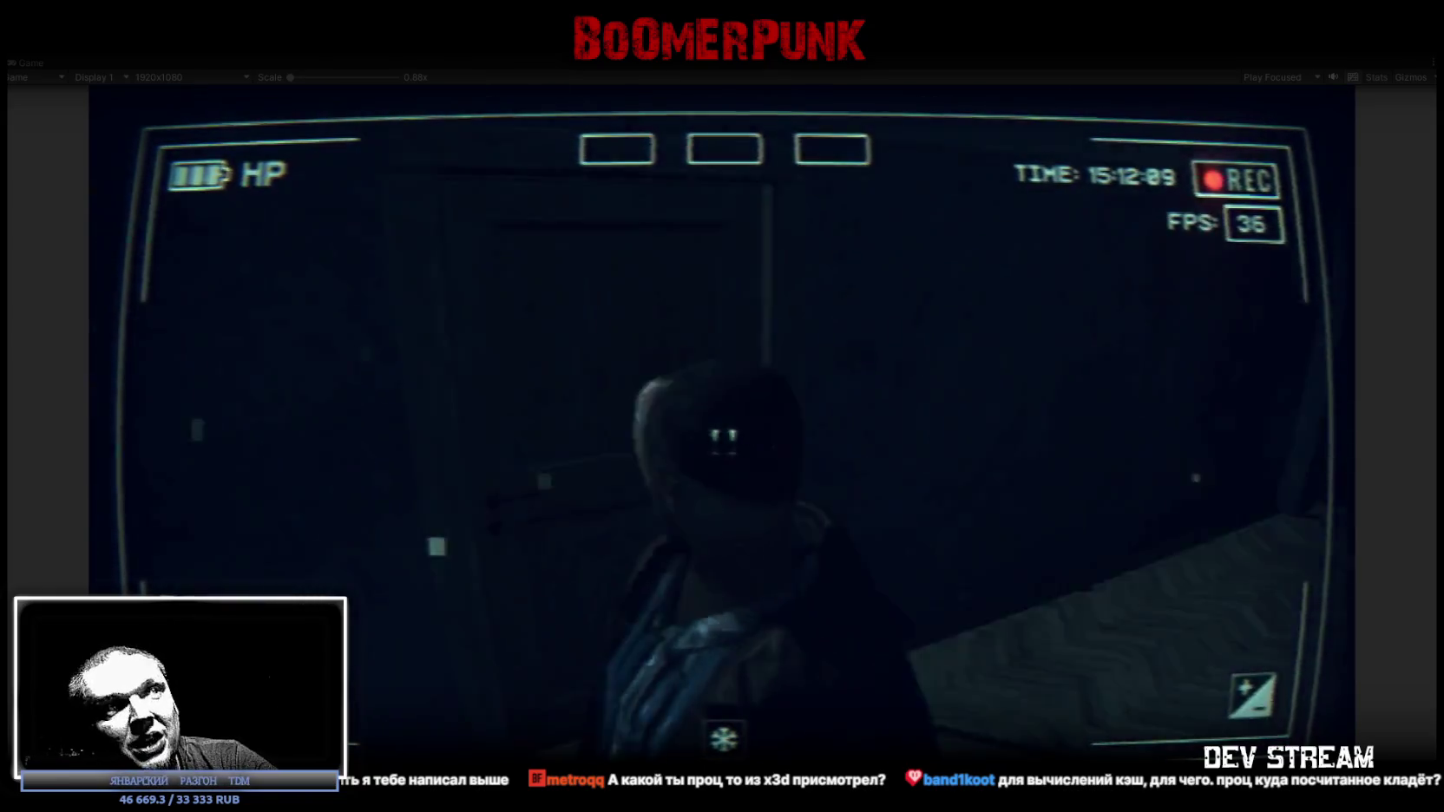
key("w")
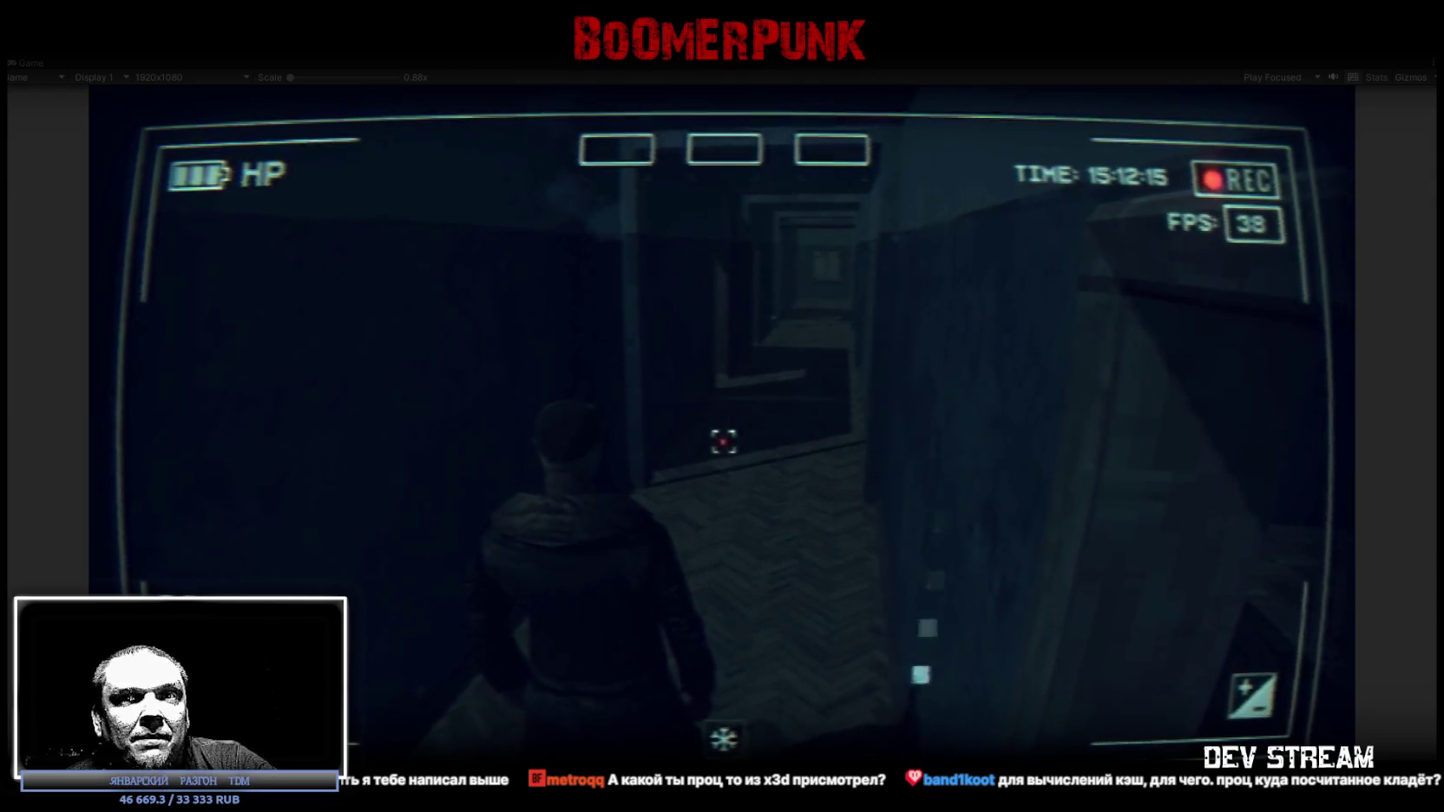
key("e")
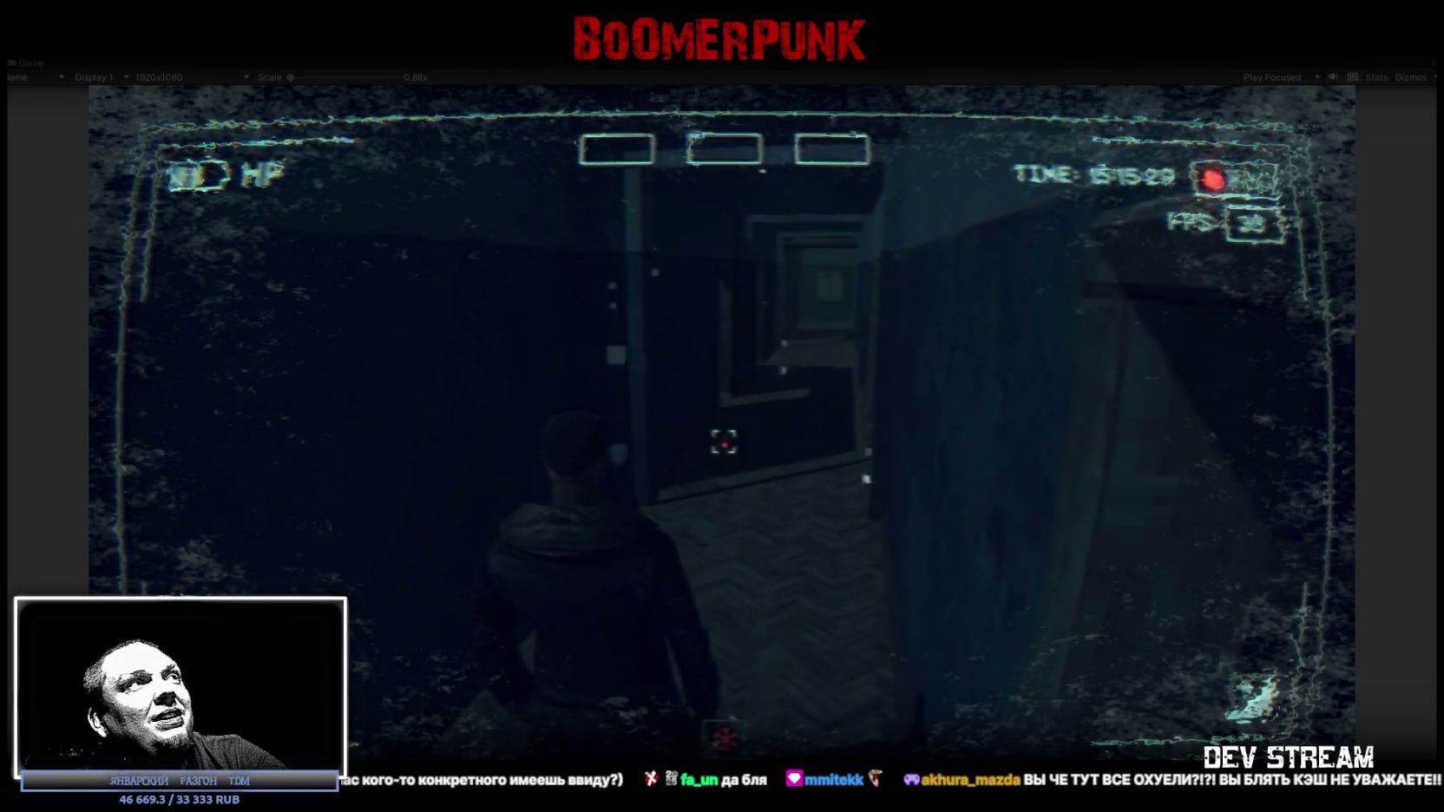
key("Escape")
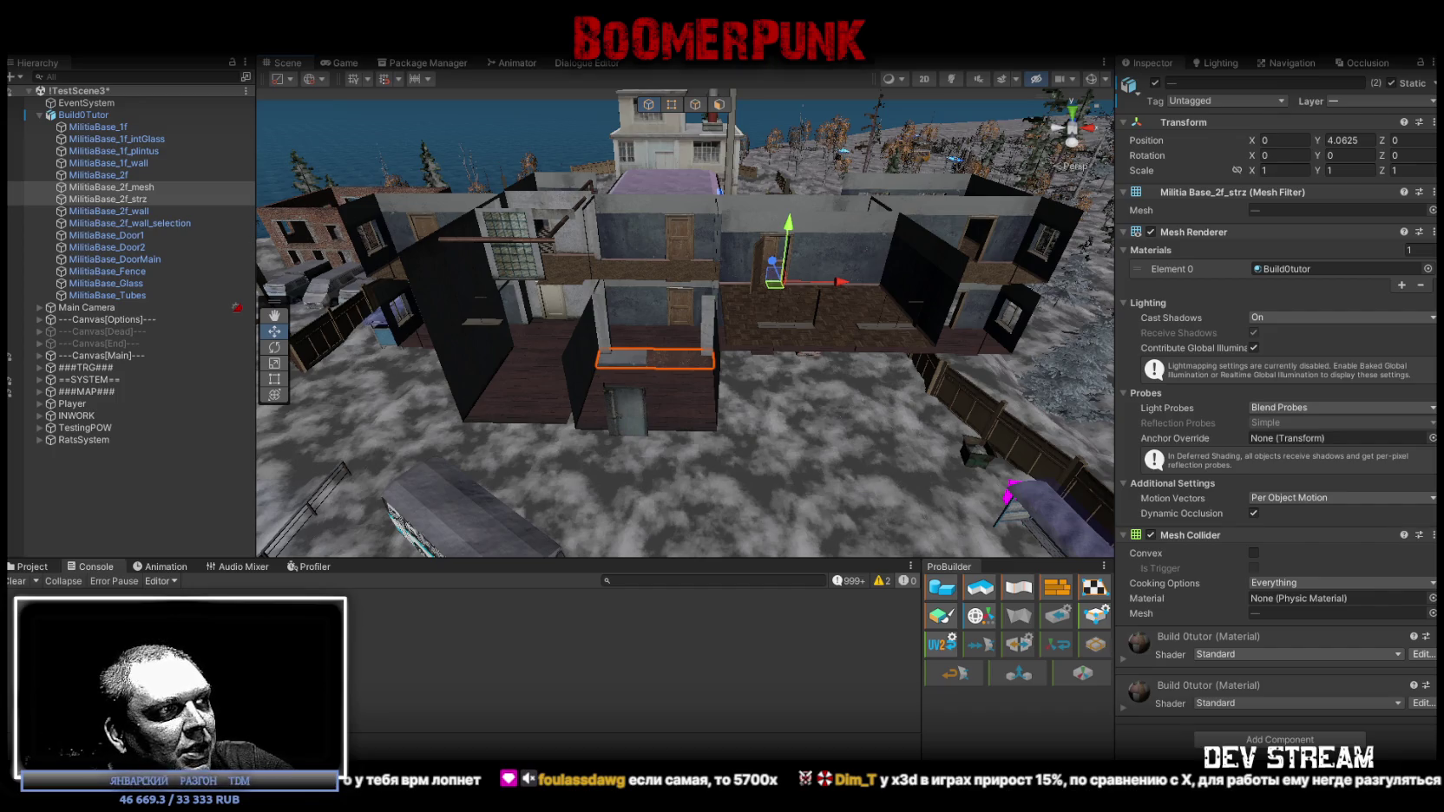
- Switch to the browser showing the Citilink motherboard product page
key("alt+Tab")
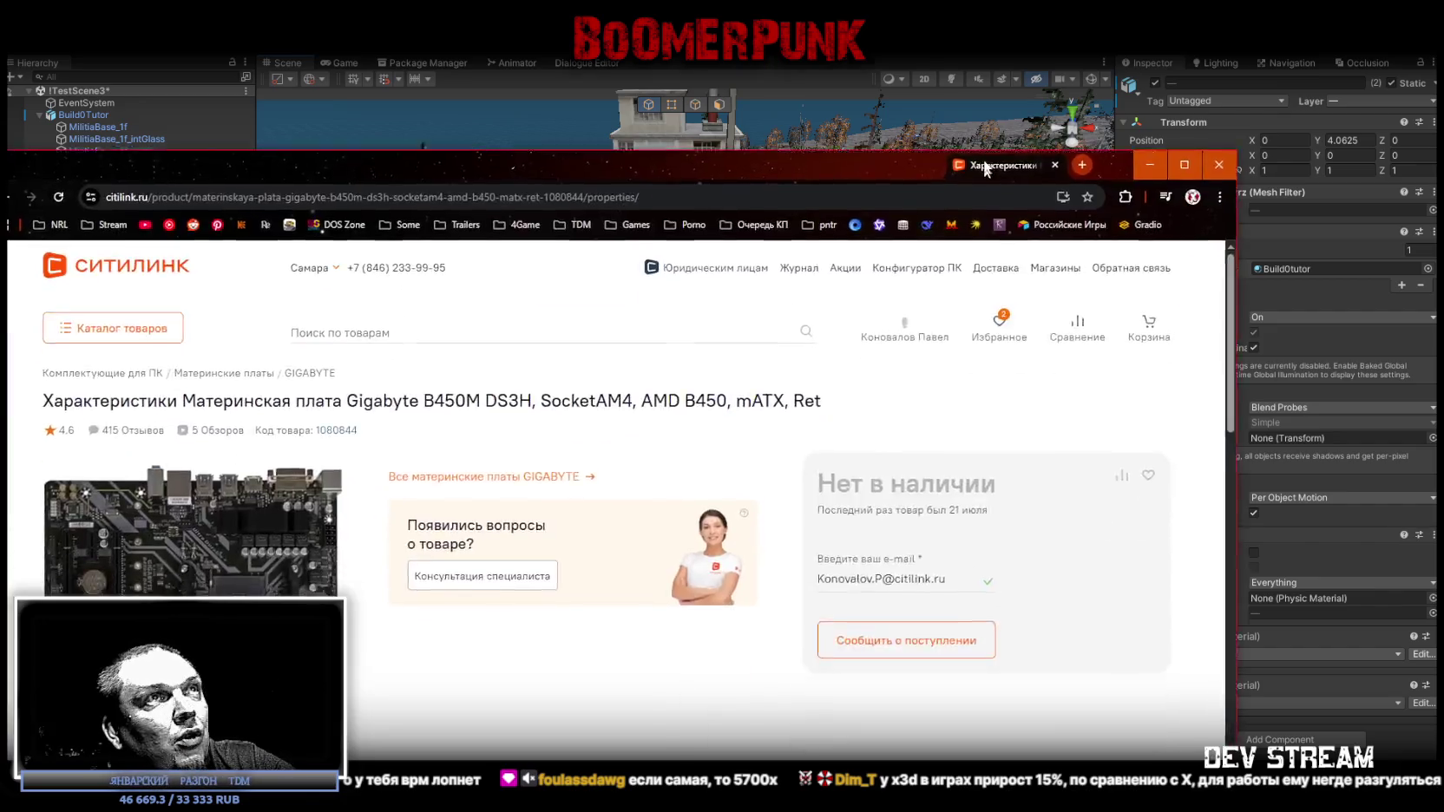
- Highlight the 'Gigabyte B450M' and 'DS3H' parts of the product title, then clear the selection
left_click_drag(495, 339, 630, 337)
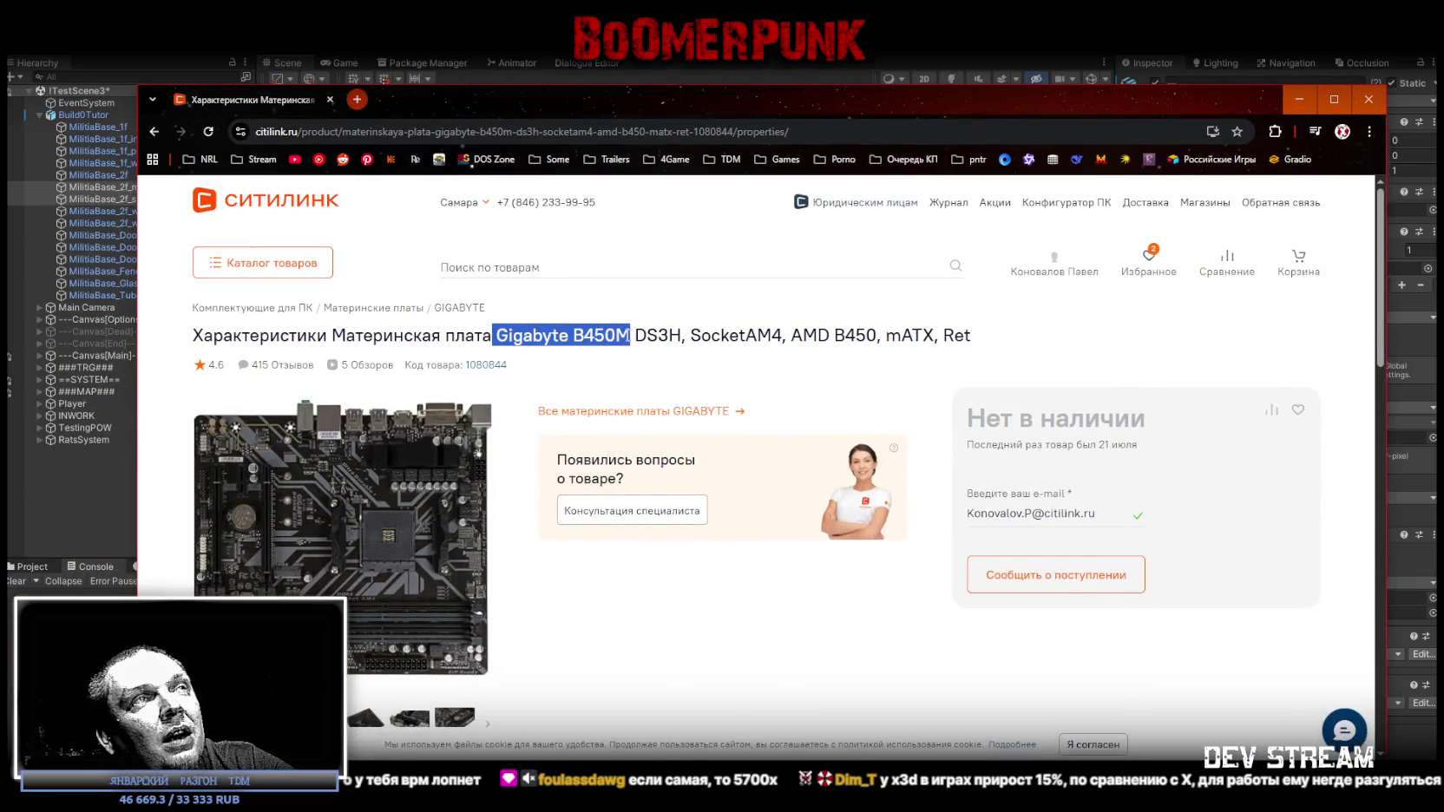
left_click(627, 340)
left_click_drag(634, 336, 939, 337)
left_click(901, 346)
left_click(917, 336)
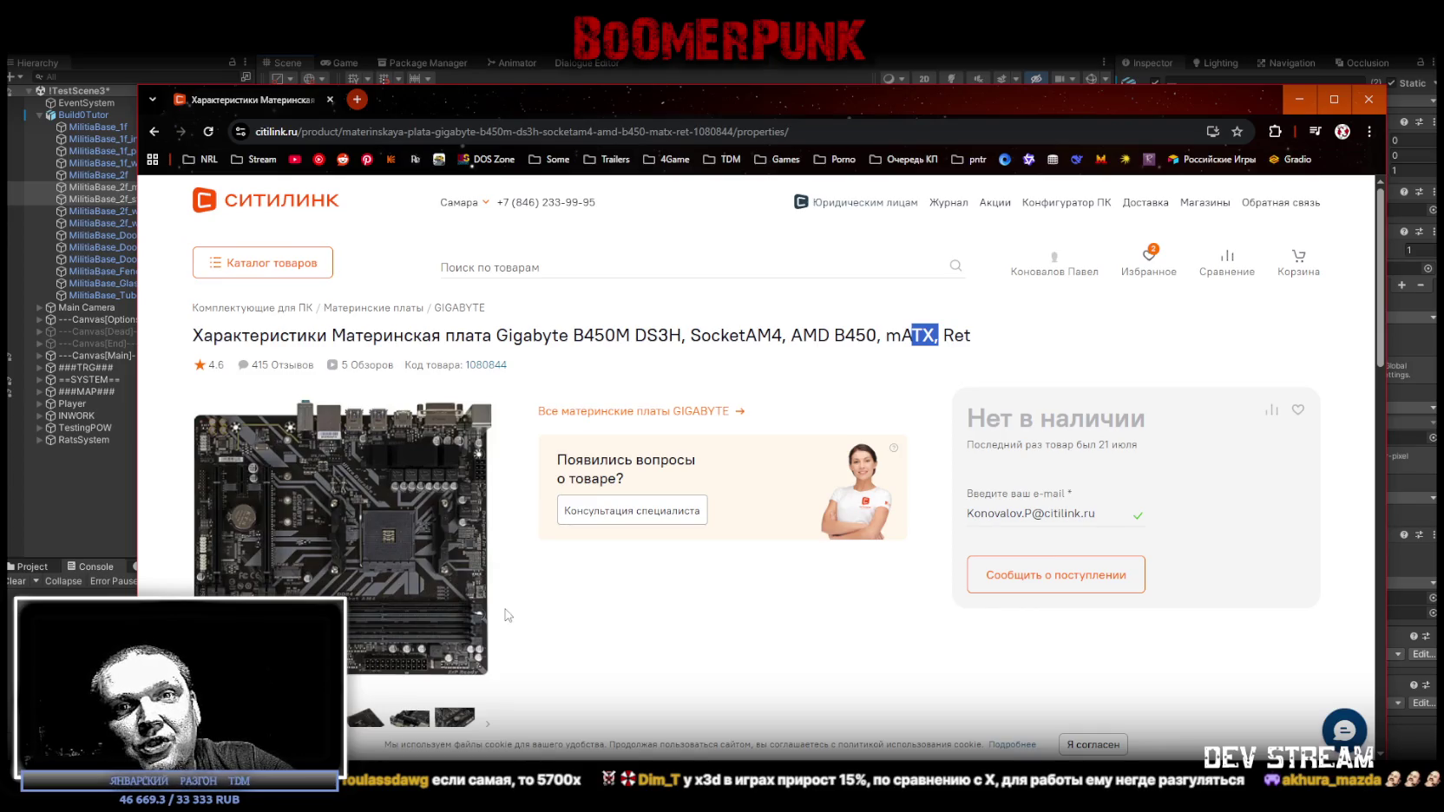
- View the motherboard photo full size in a maximized browser, then close the photo
left_click(345, 554)
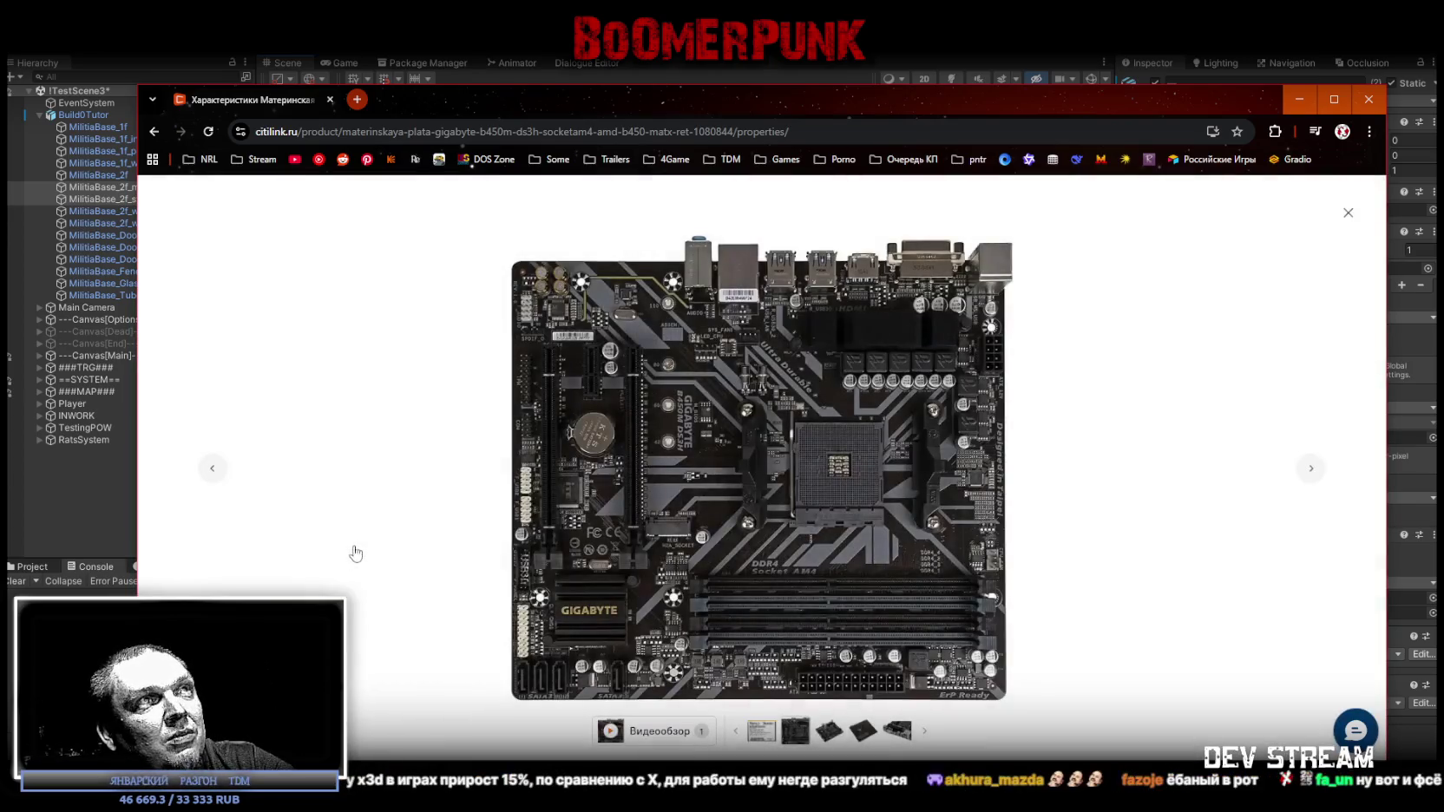
left_click(1334, 99)
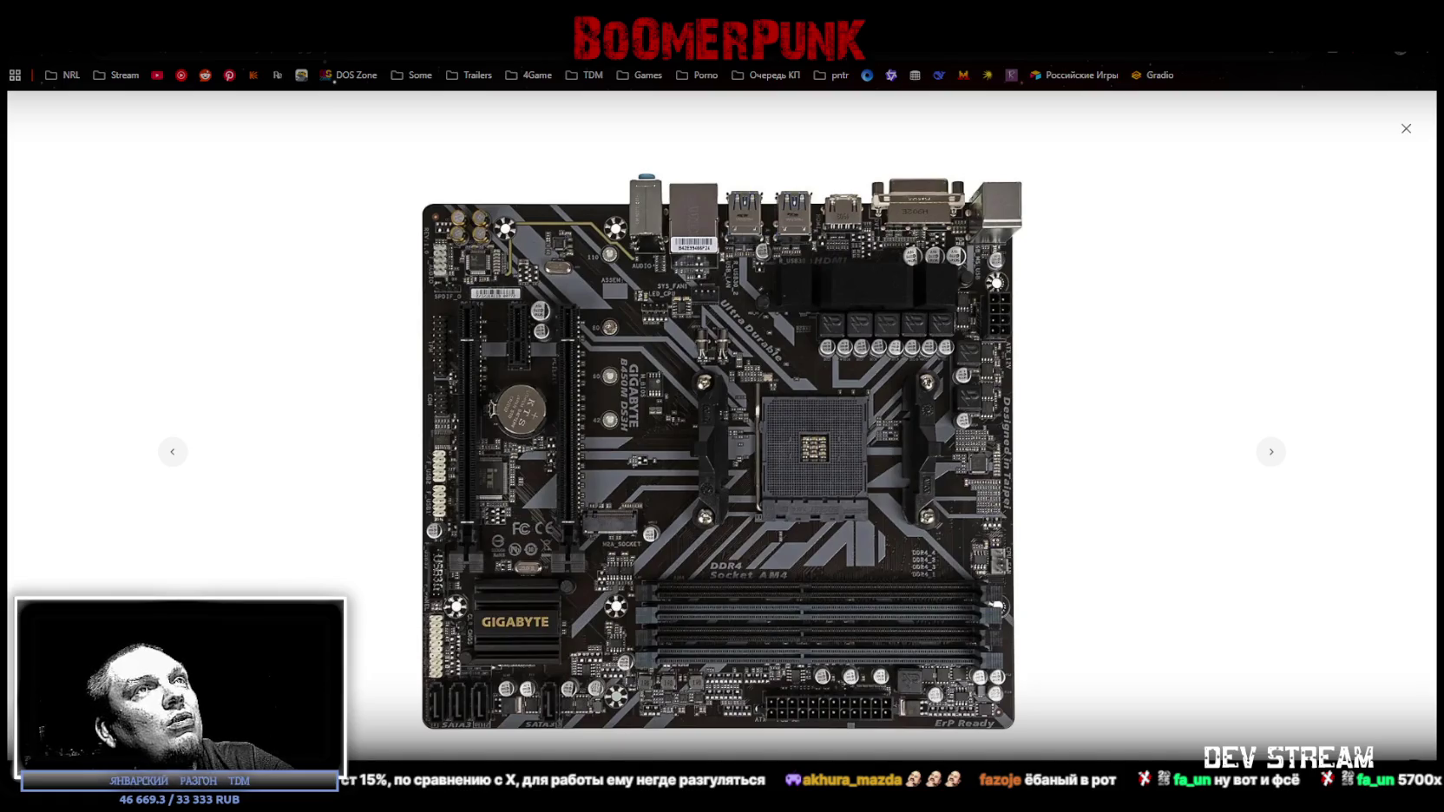
left_click(1406, 128)
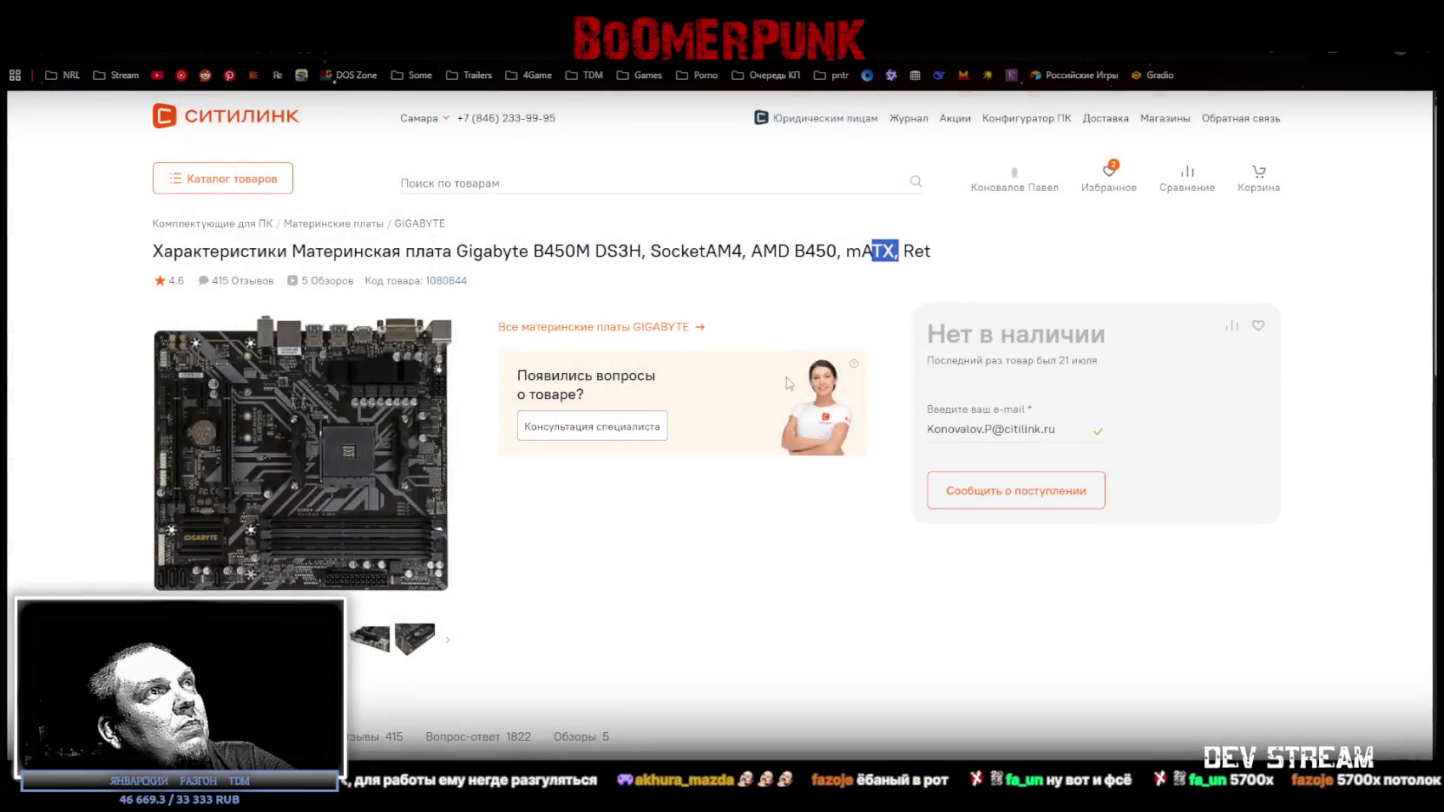
- Browse the angled, rear I/O, board close-up and retail box photos, then return to Unity
scroll(741, 506, "down", 3)
scroll(741, 506, "up", 3)
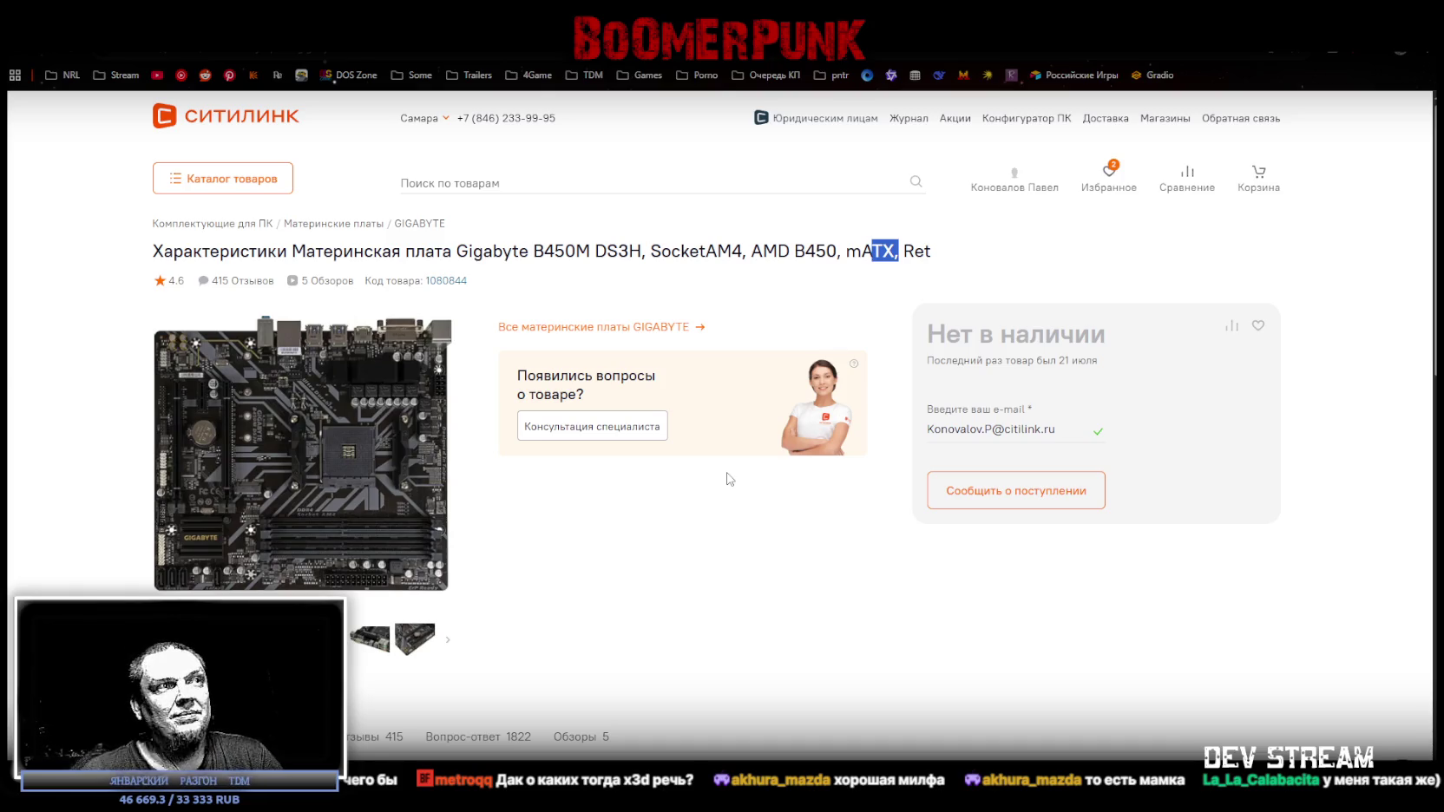
left_click(370, 640)
left_click(415, 640)
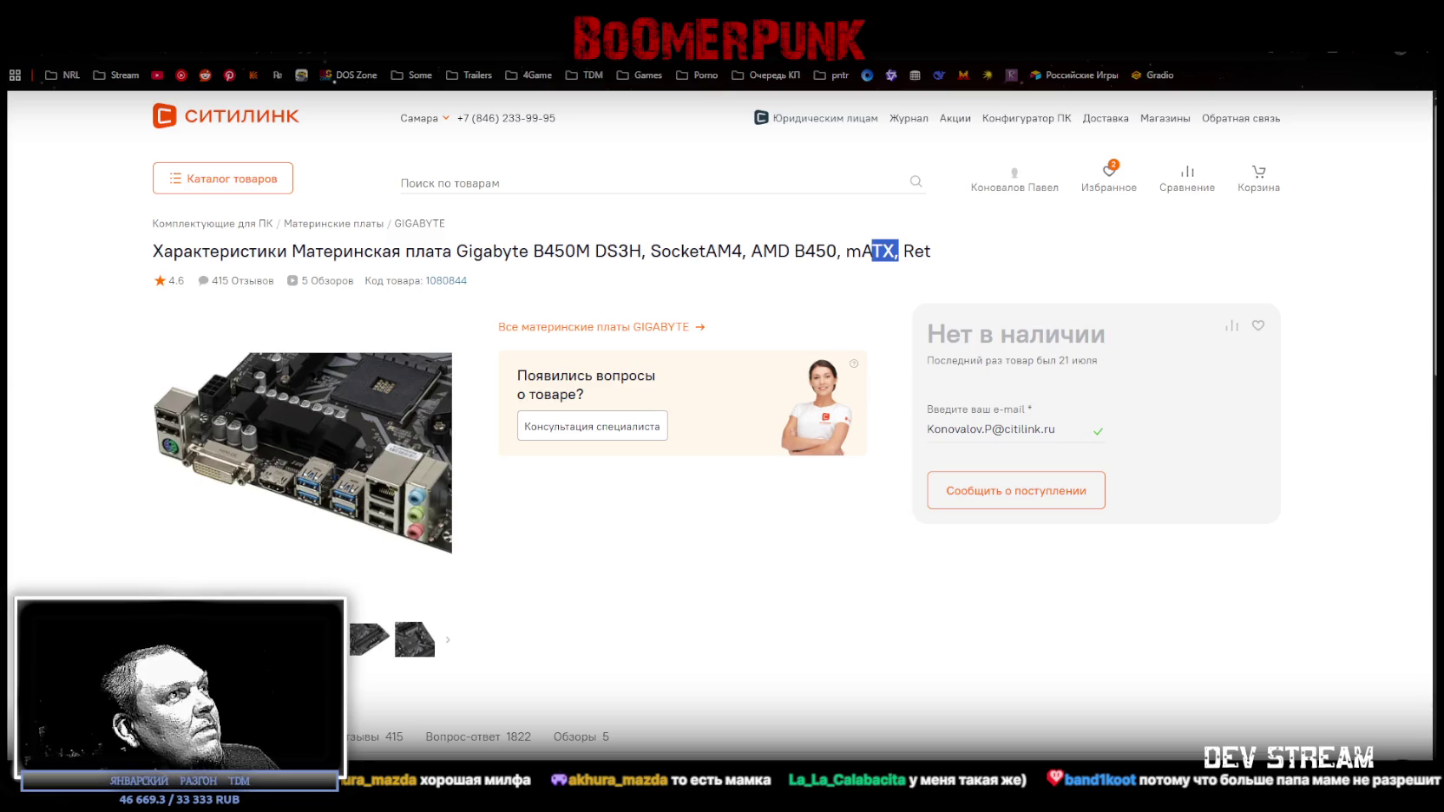
left_click(352, 651)
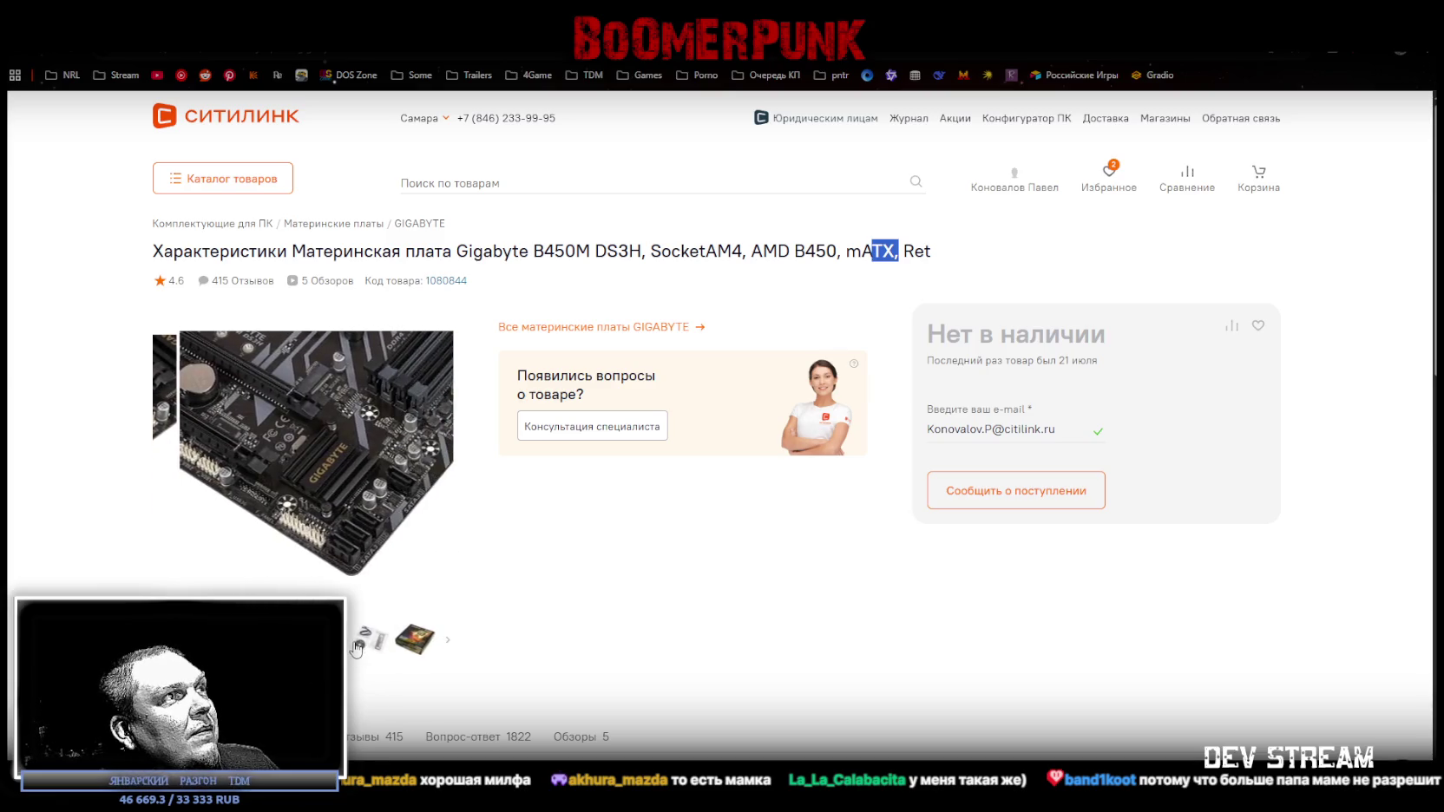
left_click(405, 652)
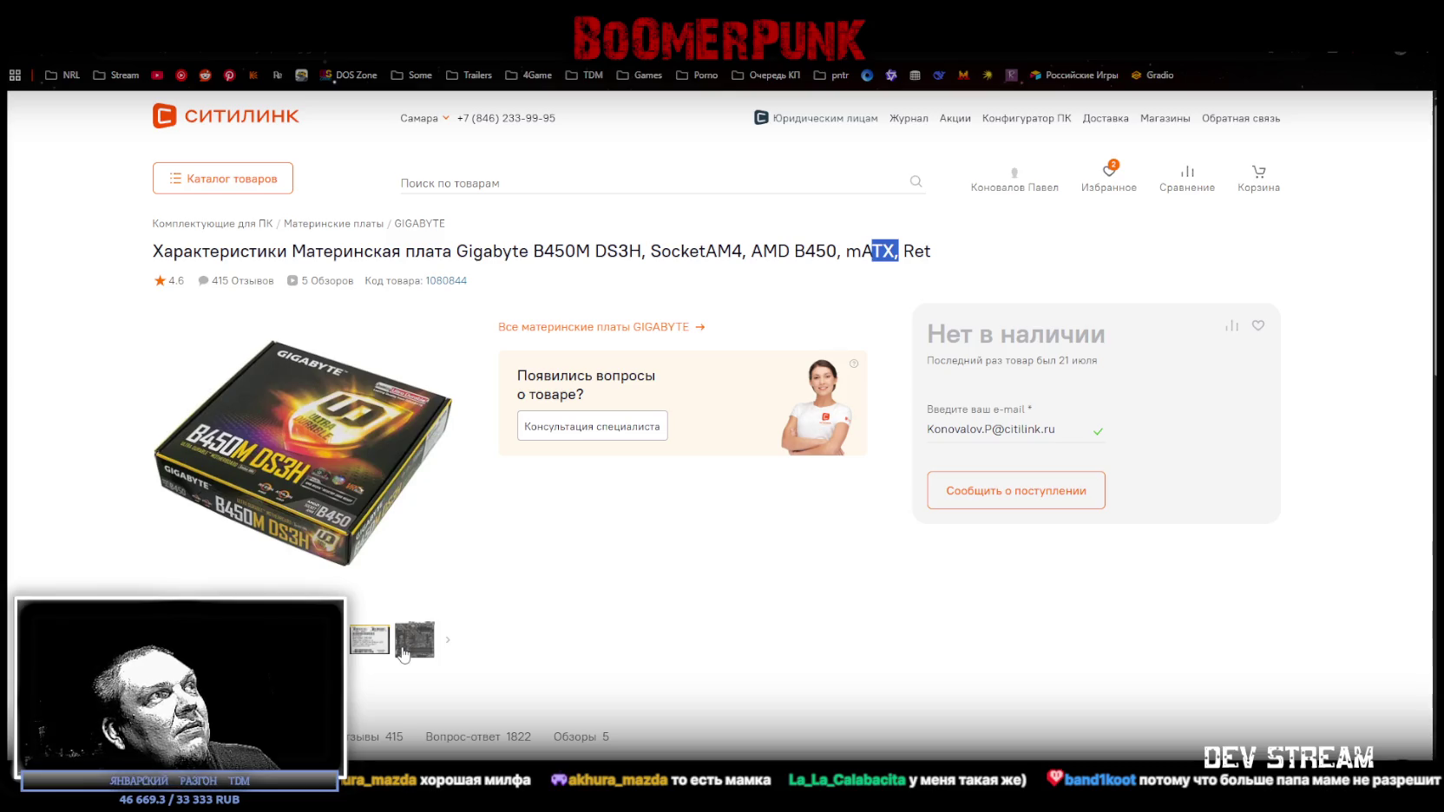
key("alt+Tab")
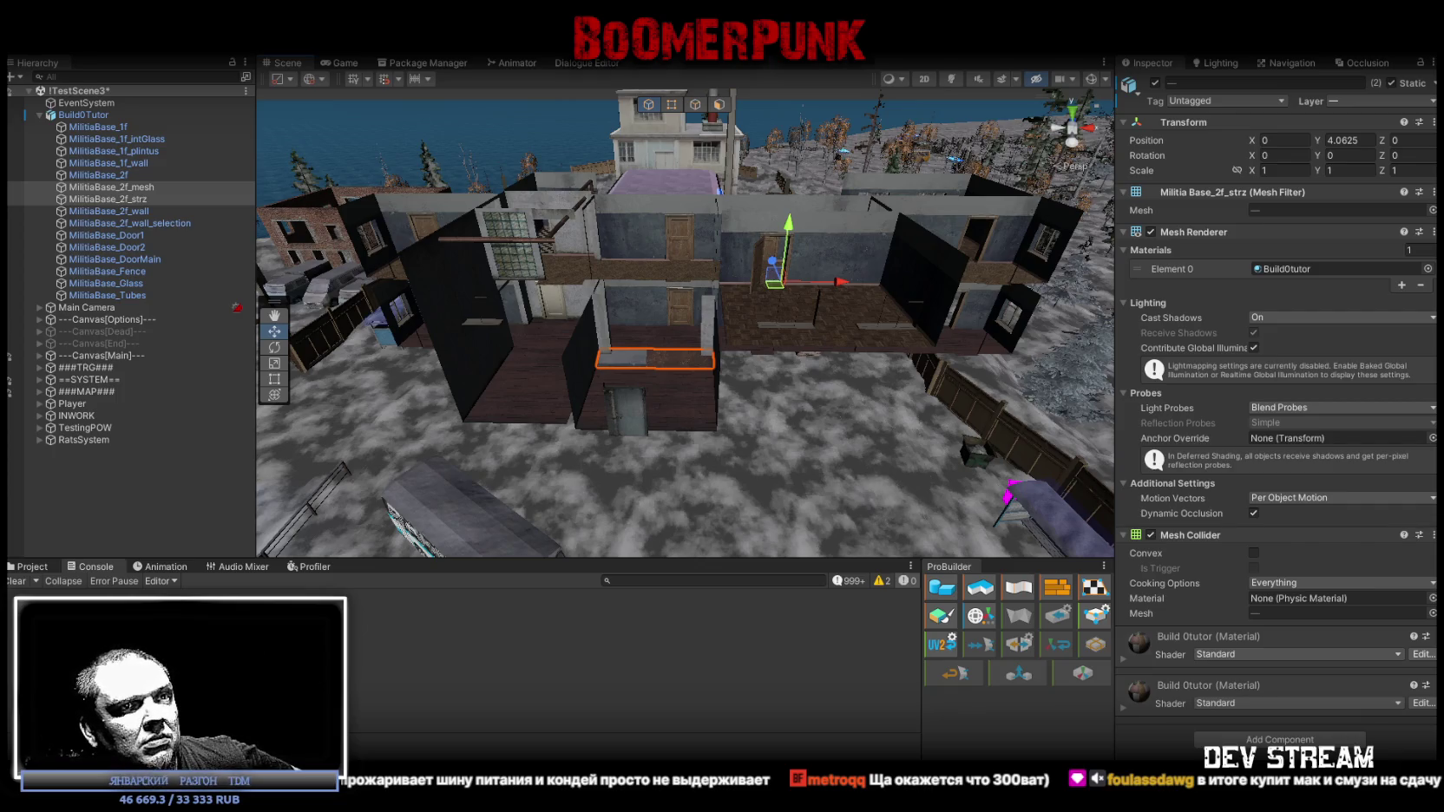
- Switch between browser and Unity, ending with the Aerocool VX PLUS 750W page in front
key("alt+Tab")
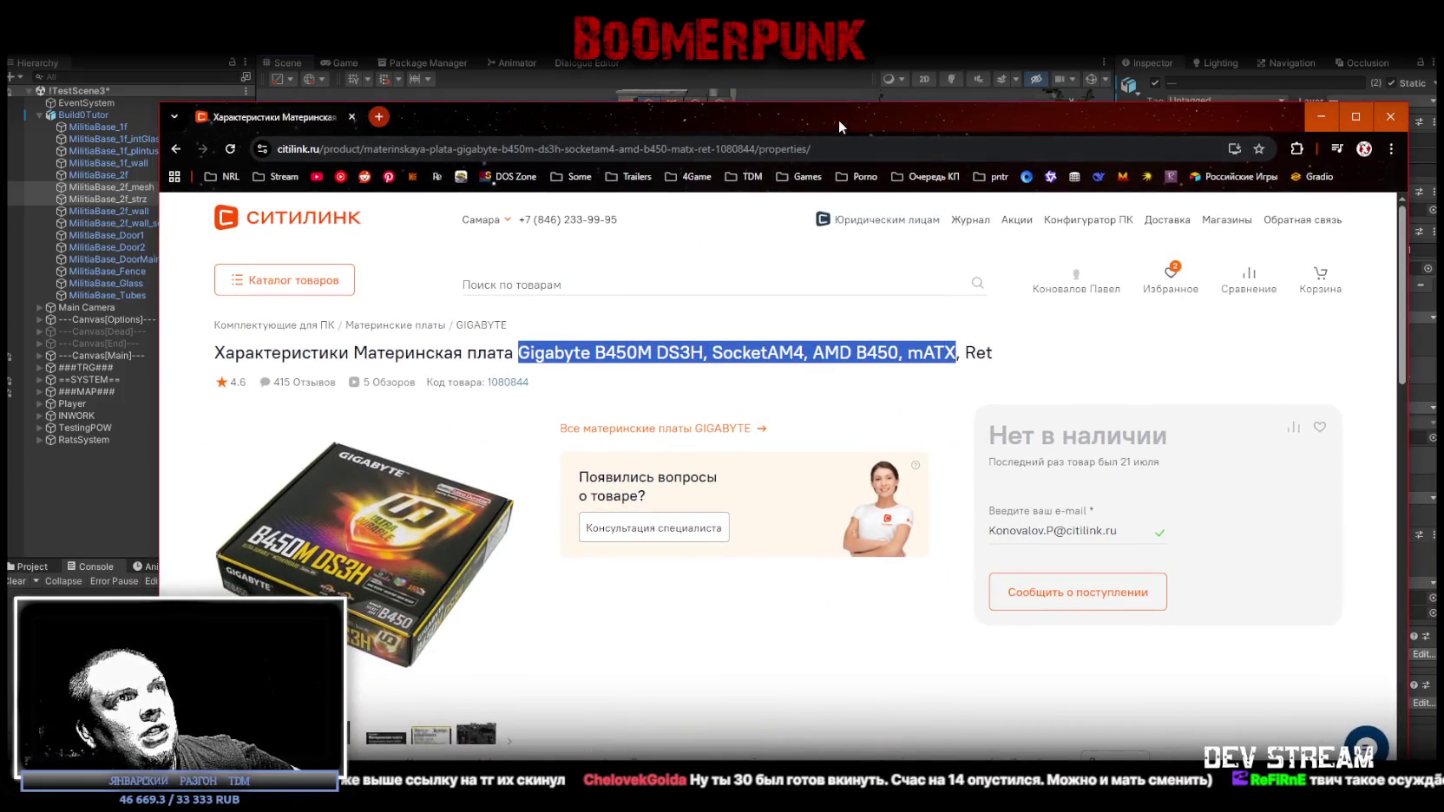
key("alt+Tab")
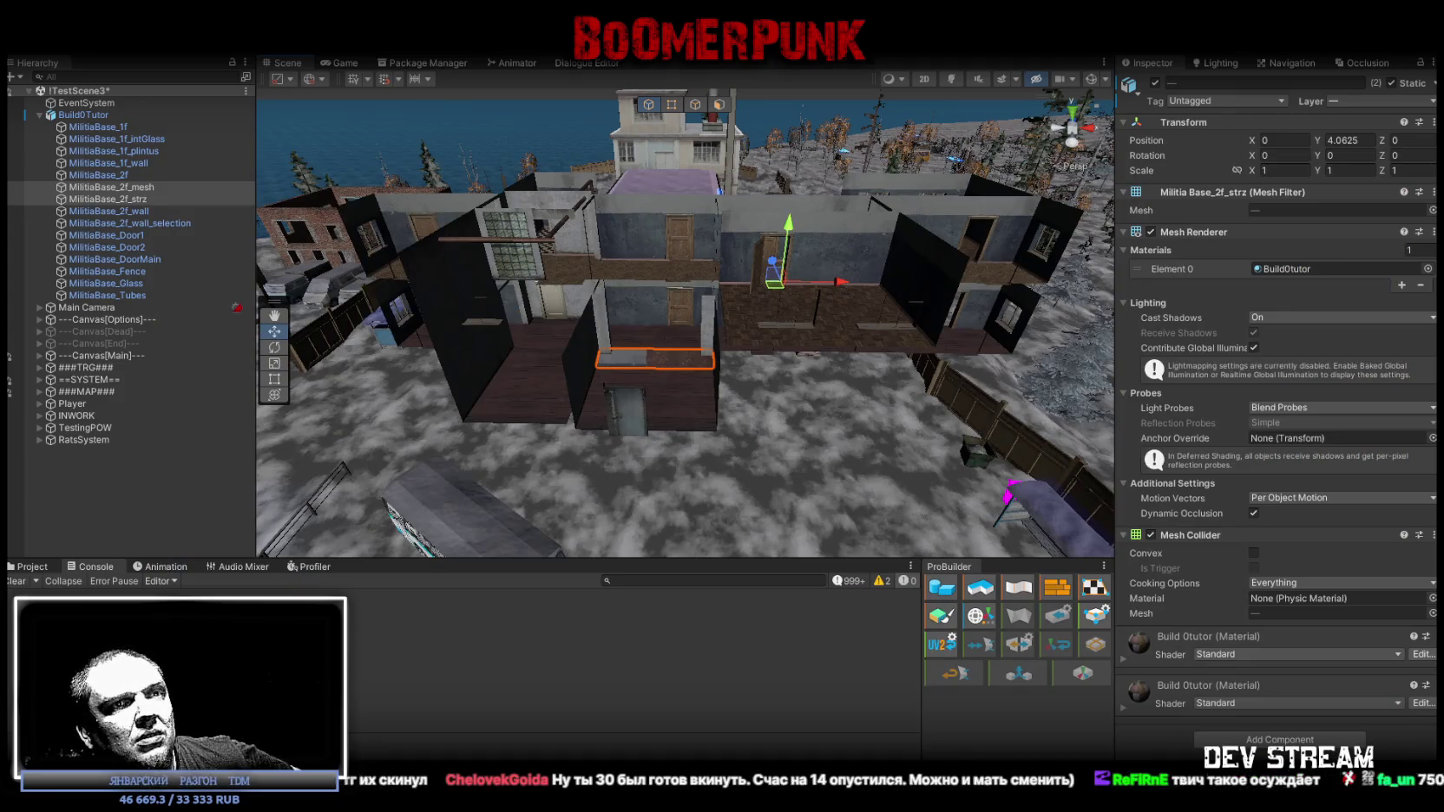
key("alt+Tab")
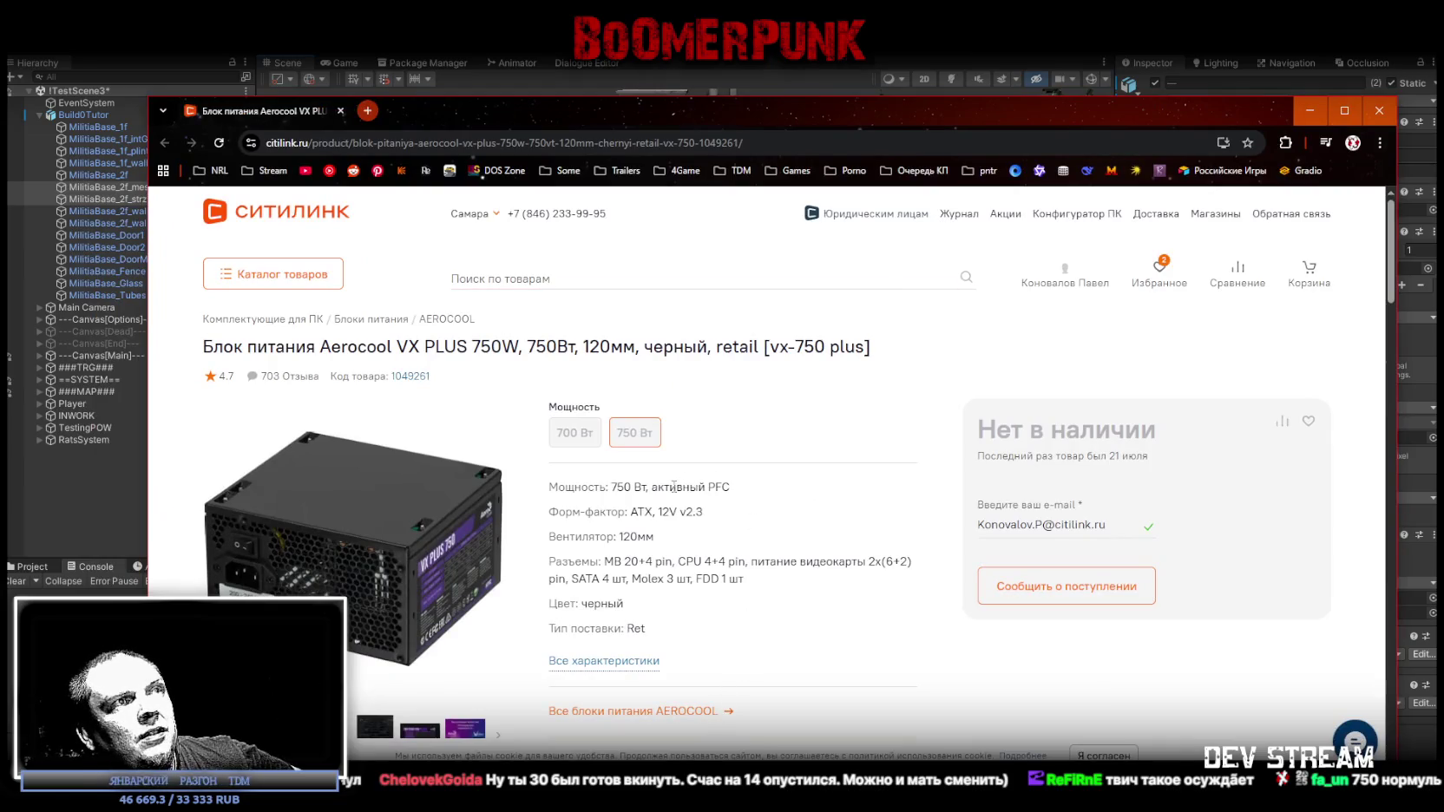
- Nudge the browser window up and right, then close it to reveal the Unity scene
left_click_drag(705, 107, 727, 83)
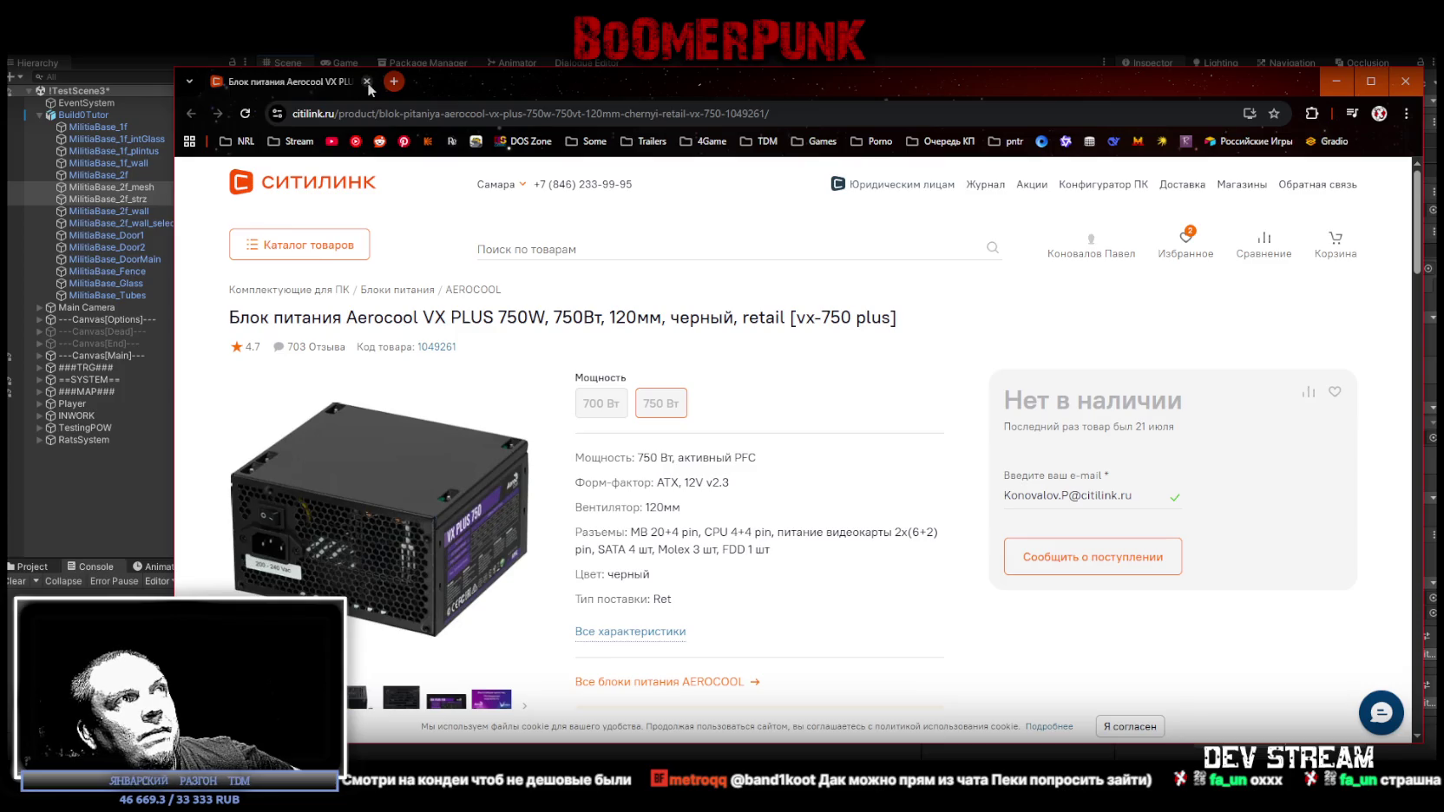
left_click(366, 83)
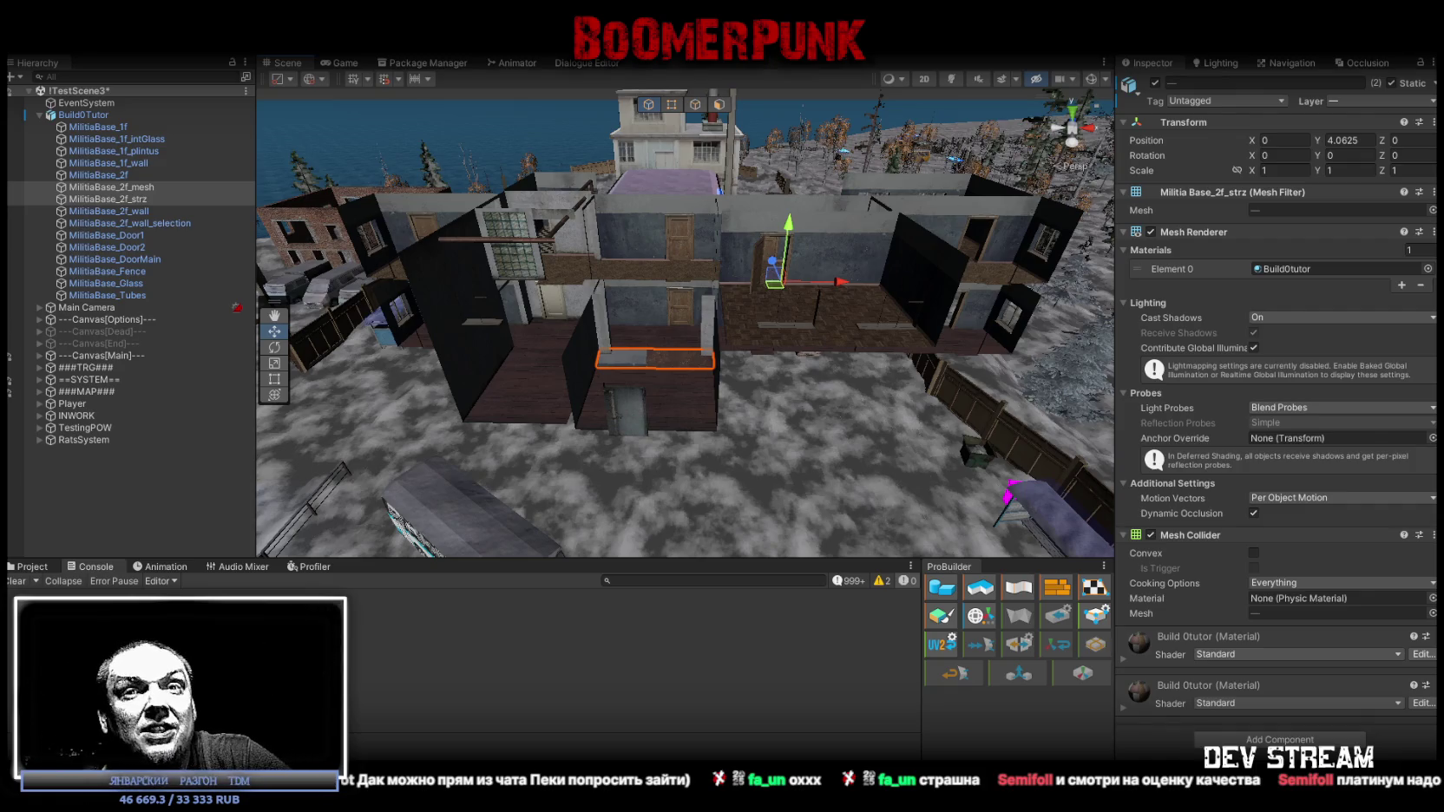
- Inspect the MilitiaBase_2f floor pieces, frame the BuildOTutor building, and enter Play mode
mouse_move(573, 387)
left_mouse_down()
mouse_move(620, 393)
mouse_move(654, 470)
mouse_move(854, 515)
mouse_move(778, 448)
left_mouse_up()
left_click(509, 424)
mouse_move(687, 393)
left_mouse_down()
mouse_move(652, 381)
mouse_move(660, 261)
mouse_move(609, 348)
mouse_move(640, 383)
mouse_move(784, 374)
mouse_move(883, 411)
left_mouse_up()
left_click(639, 383)
left_click(734, 438)
mouse_move(734, 437)
left_mouse_down()
mouse_move(576, 409)
mouse_move(658, 466)
mouse_move(674, 455)
mouse_move(460, 372)
left_mouse_up()
key("f")
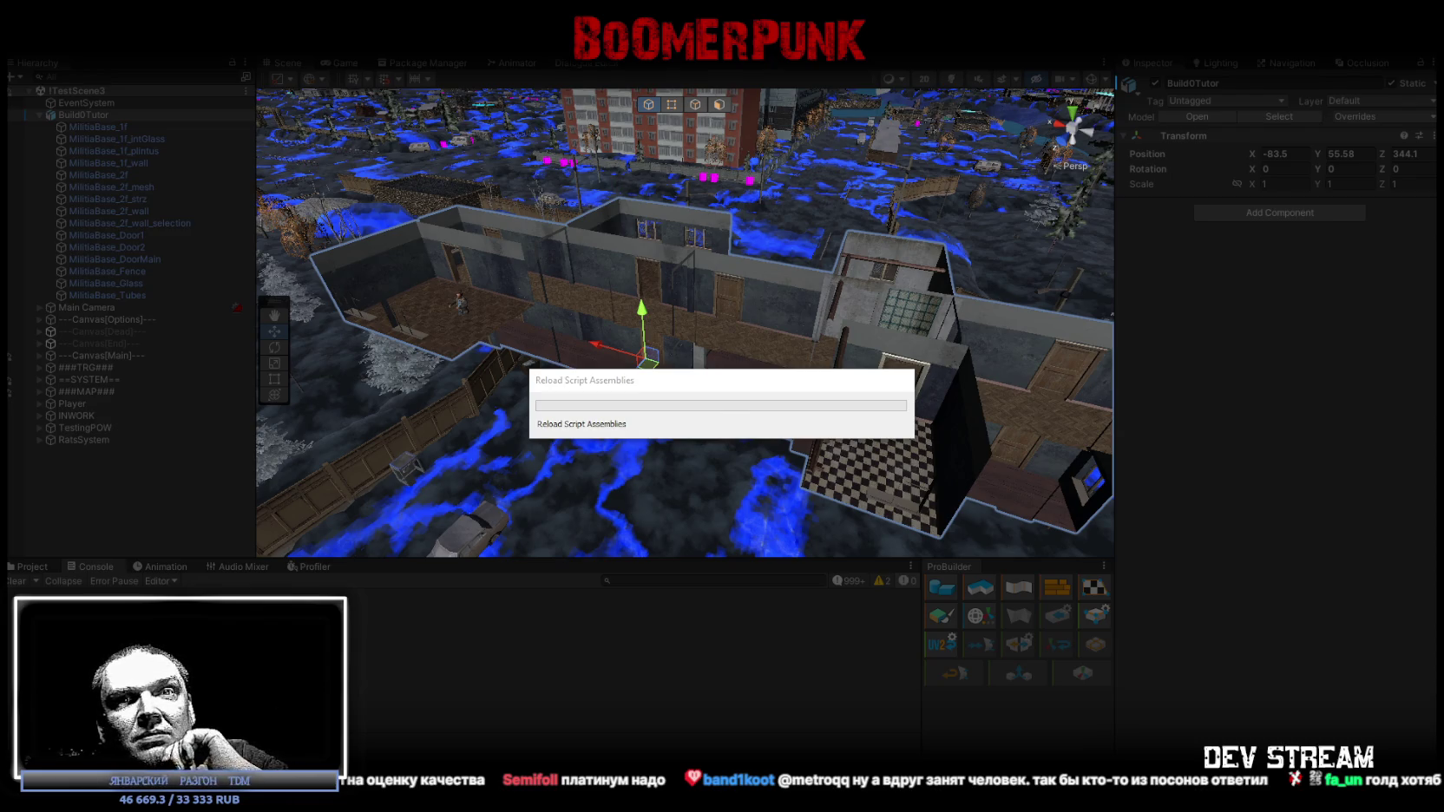
left_click(678, 54)
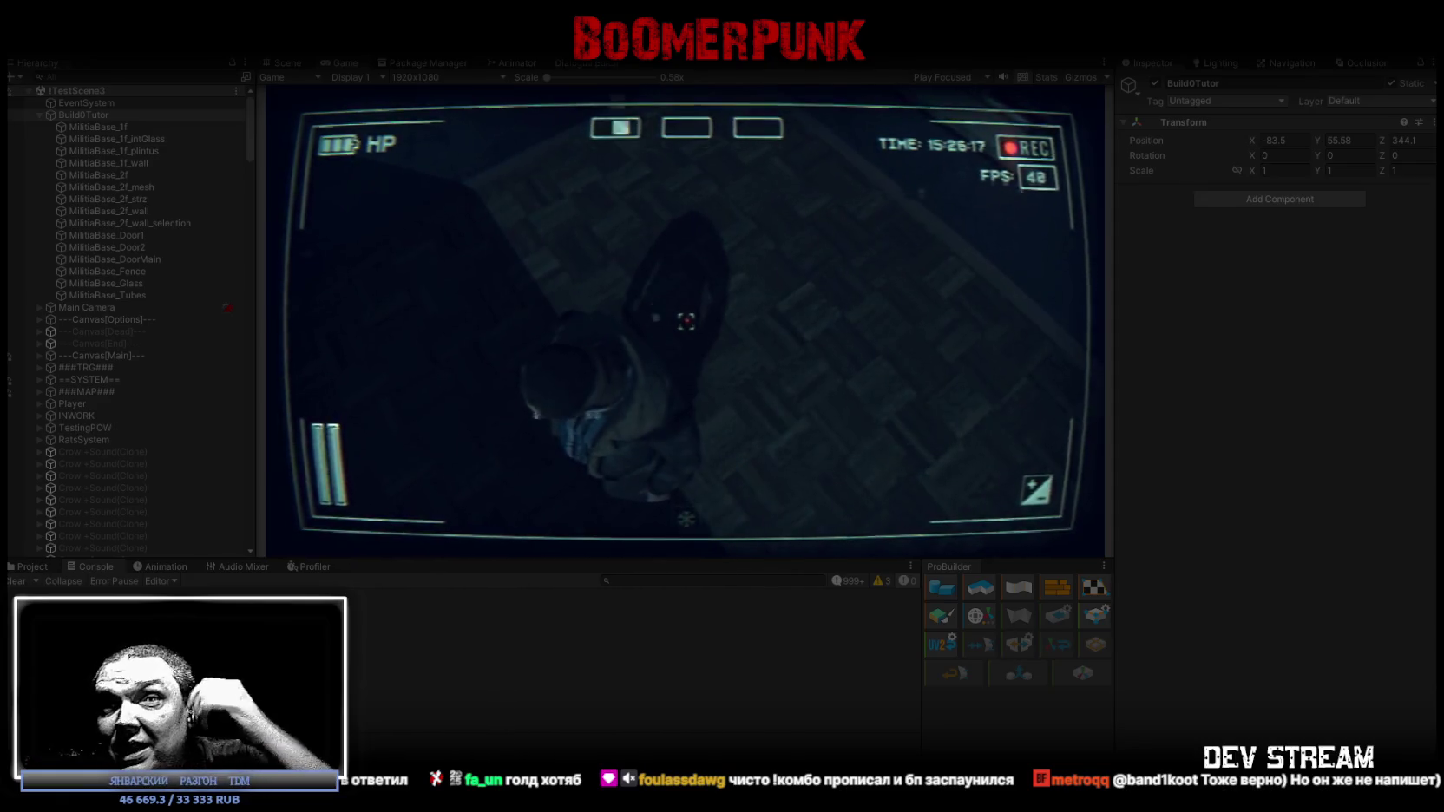
- Maximize the game and walk the character down the hallway, past the stairs, into the first window room
double_click(334, 62)
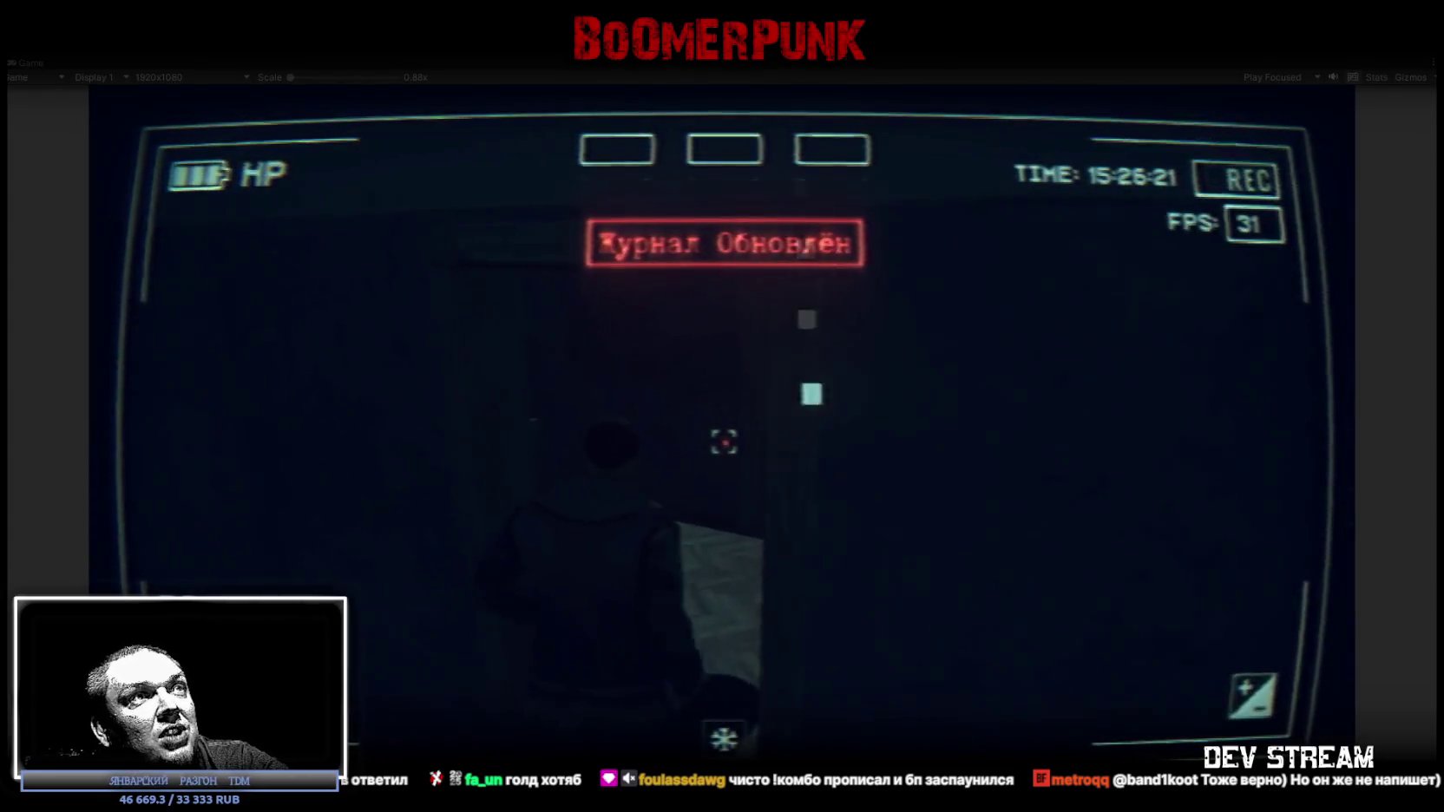
key("w")
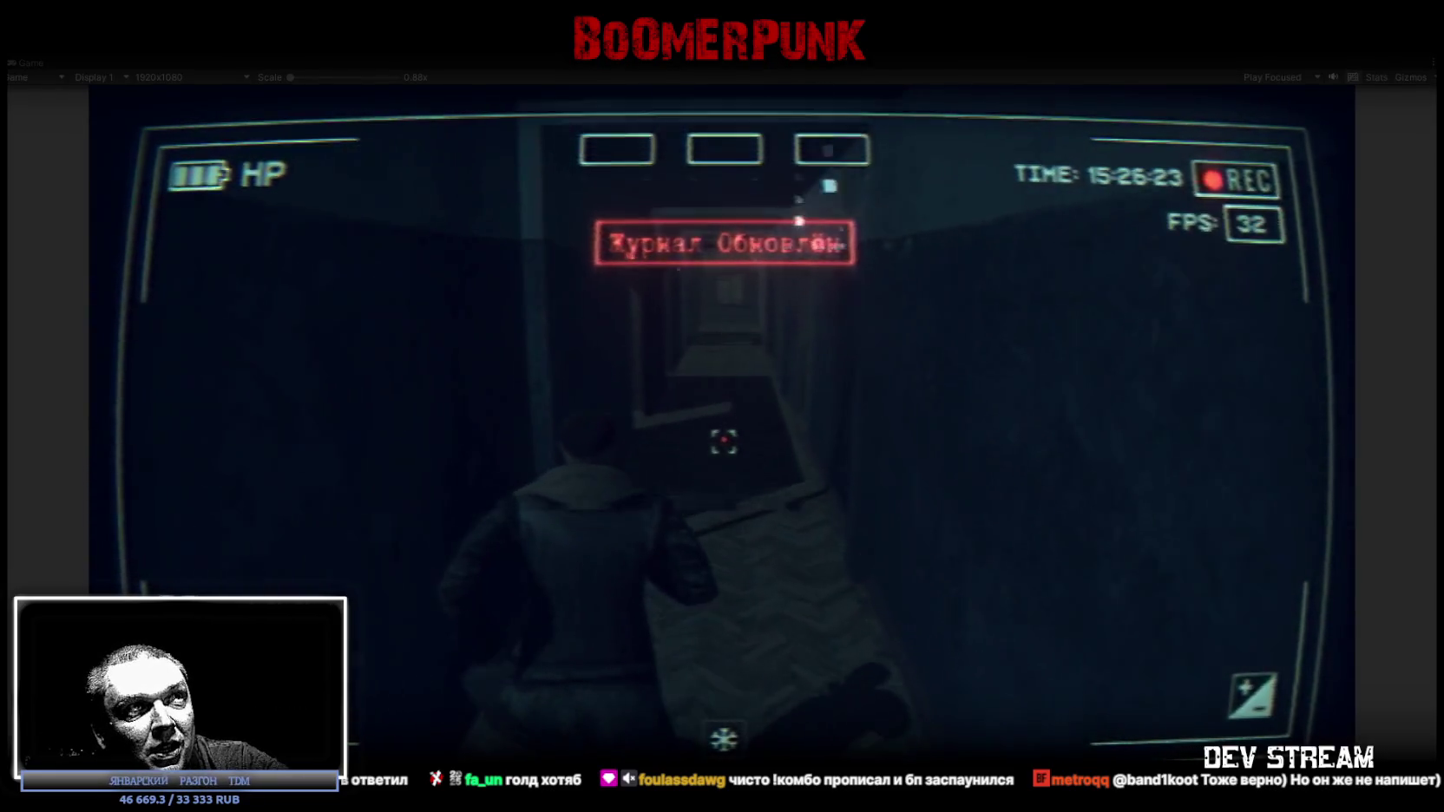
key("w")
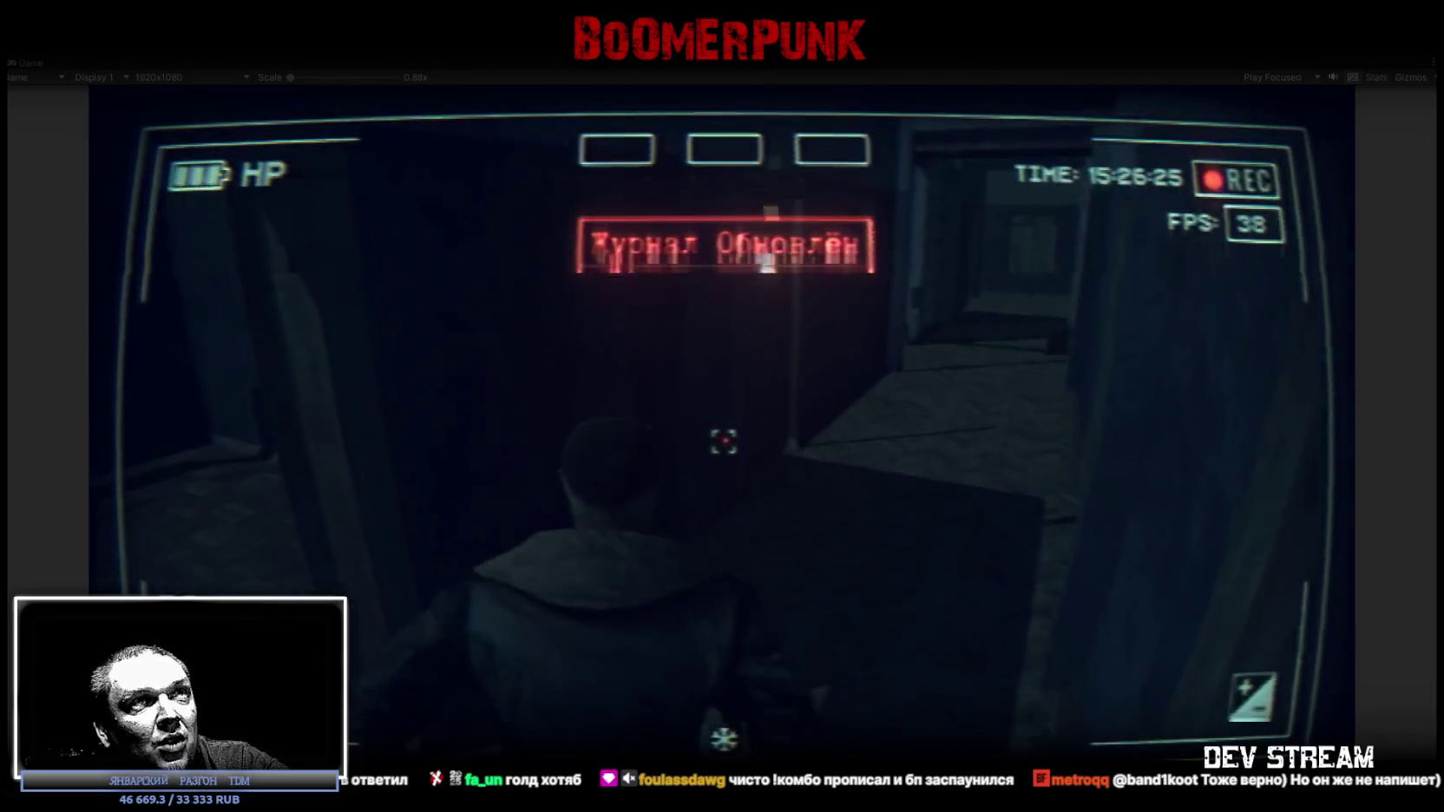
key("w")
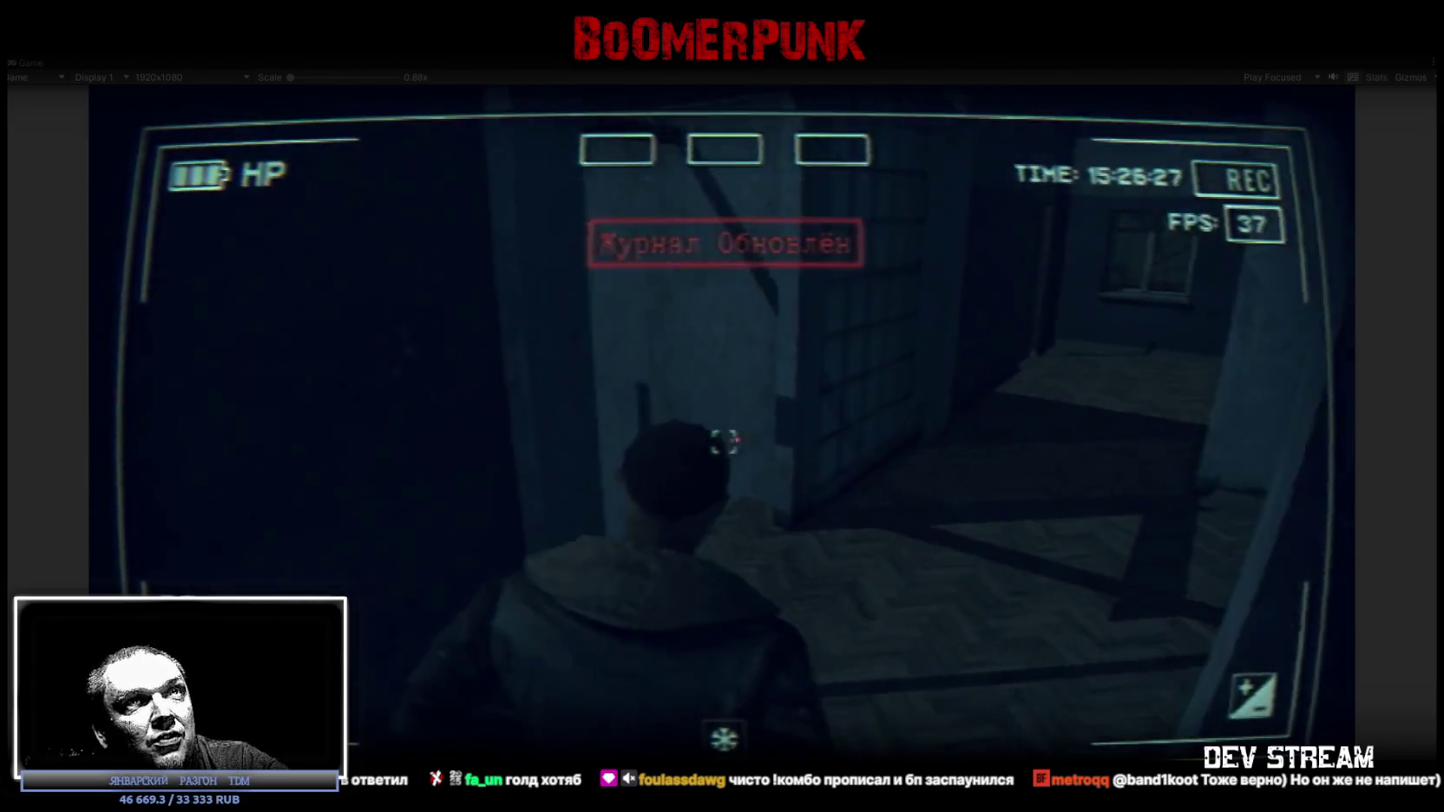
key("w")
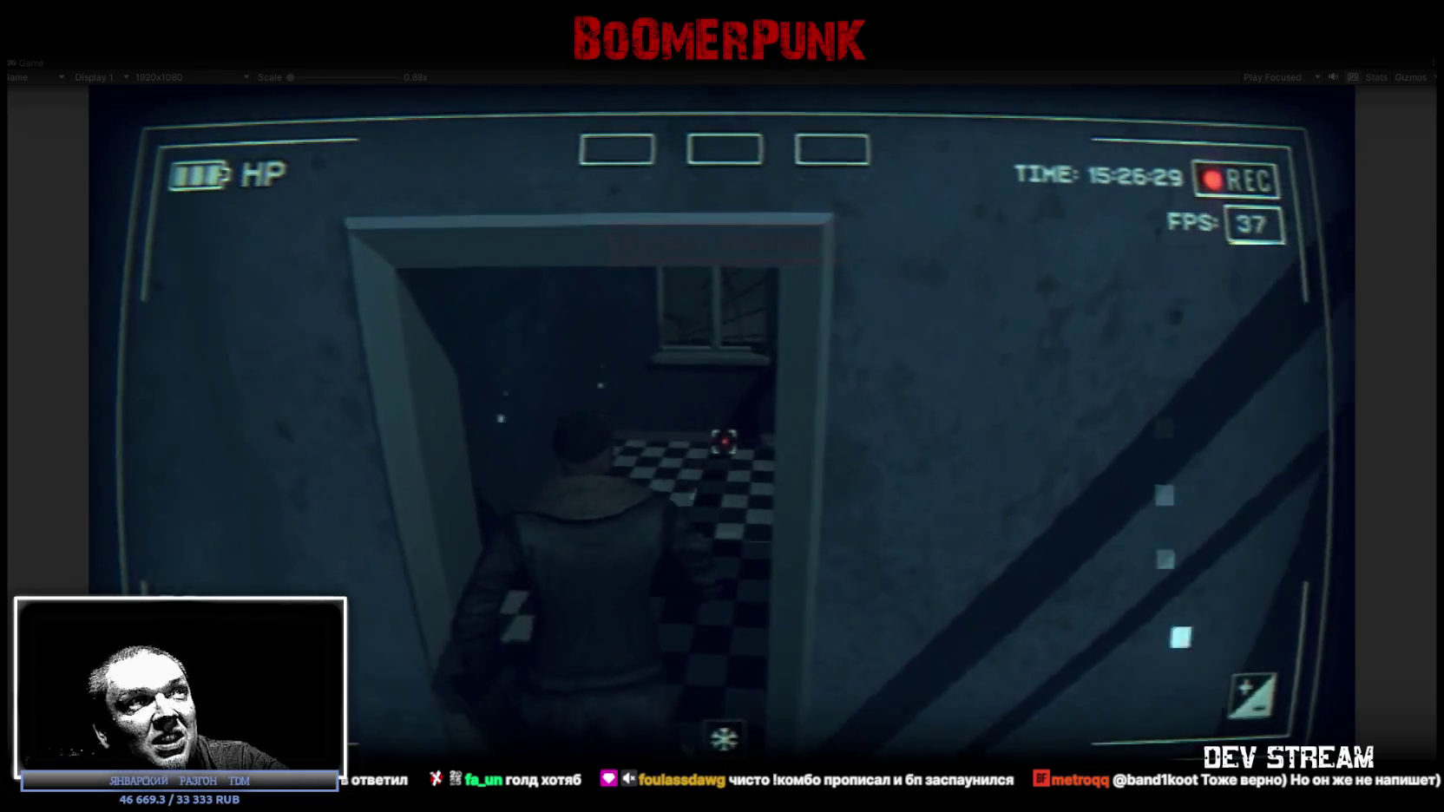
key("w")
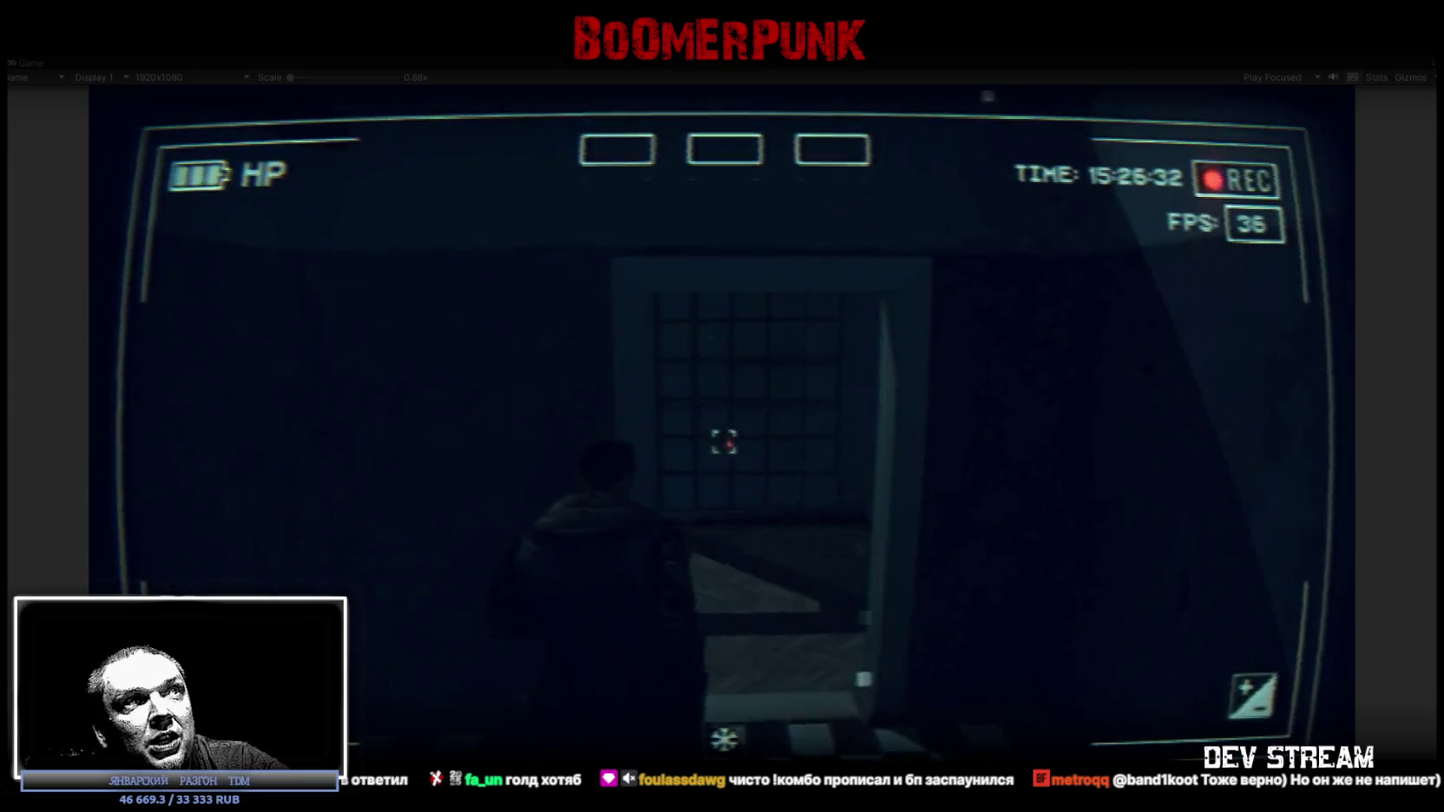
key("w")
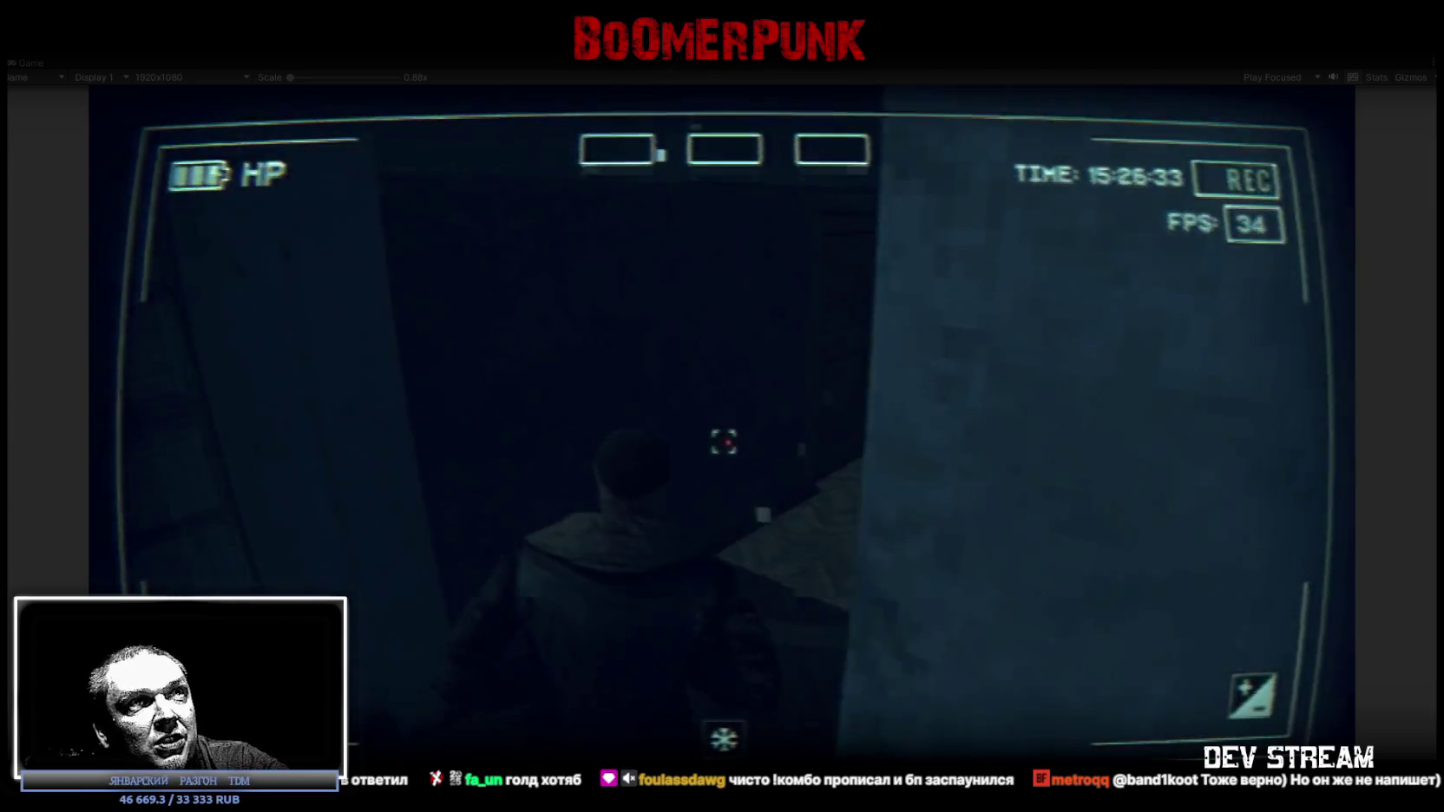
key("w")
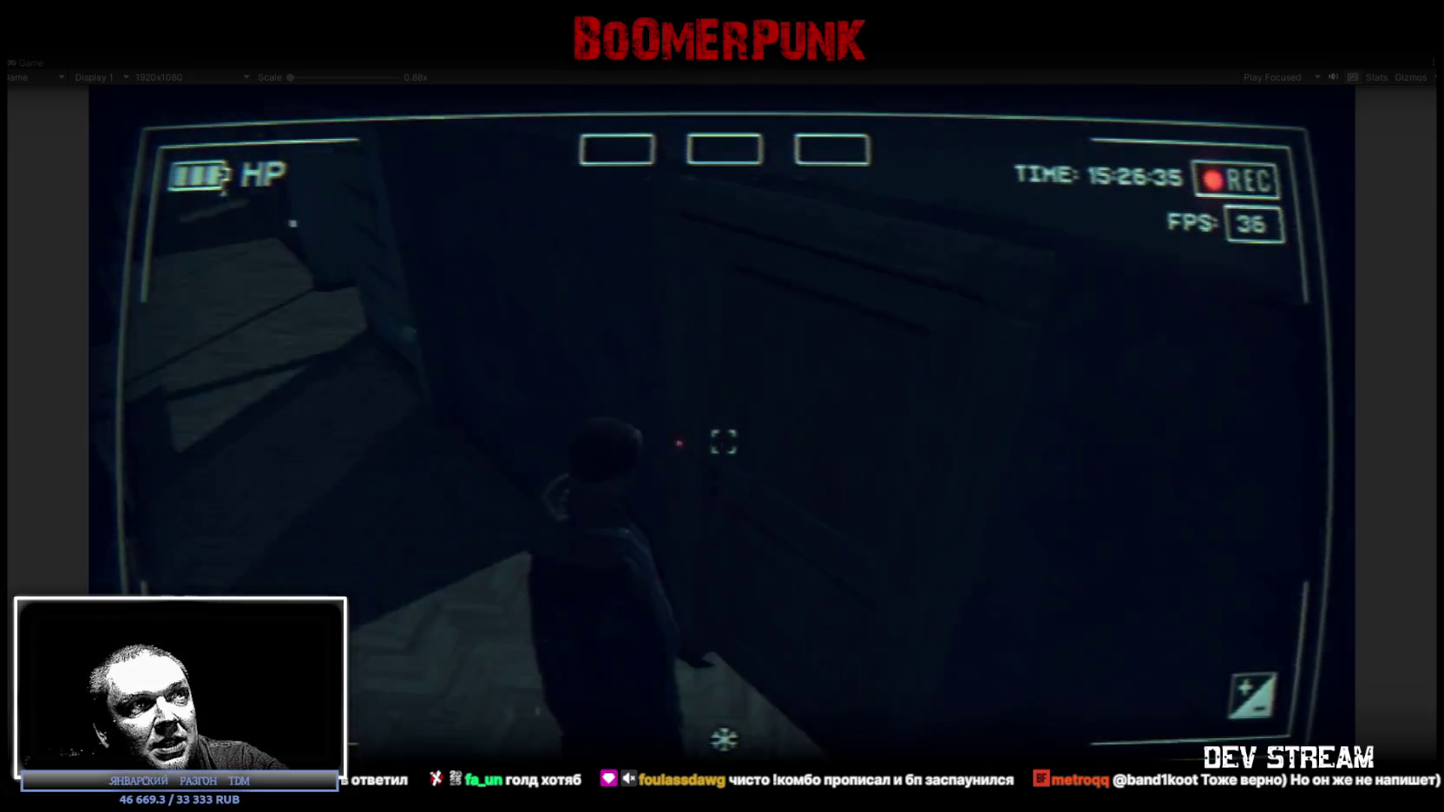
key("w")
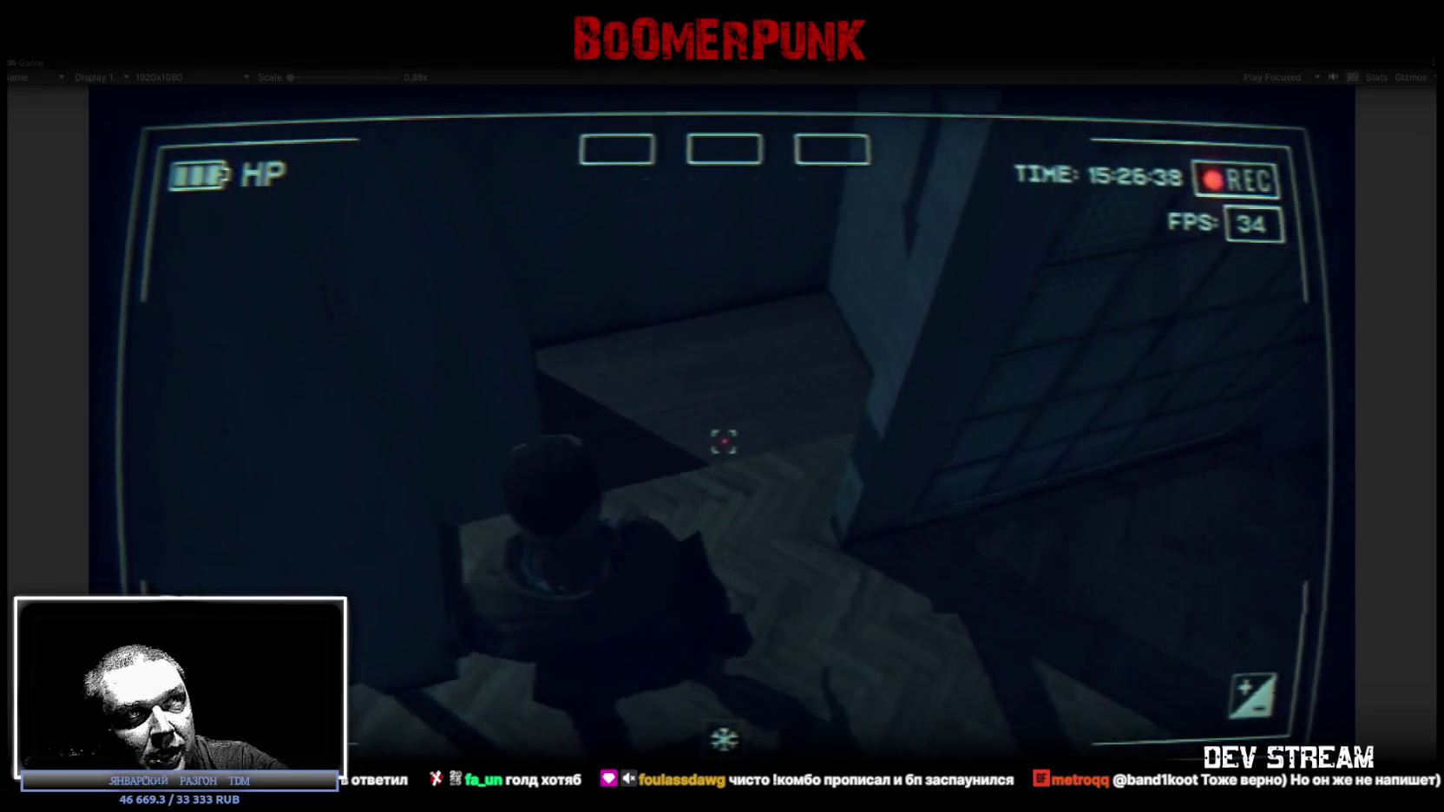
key("w")
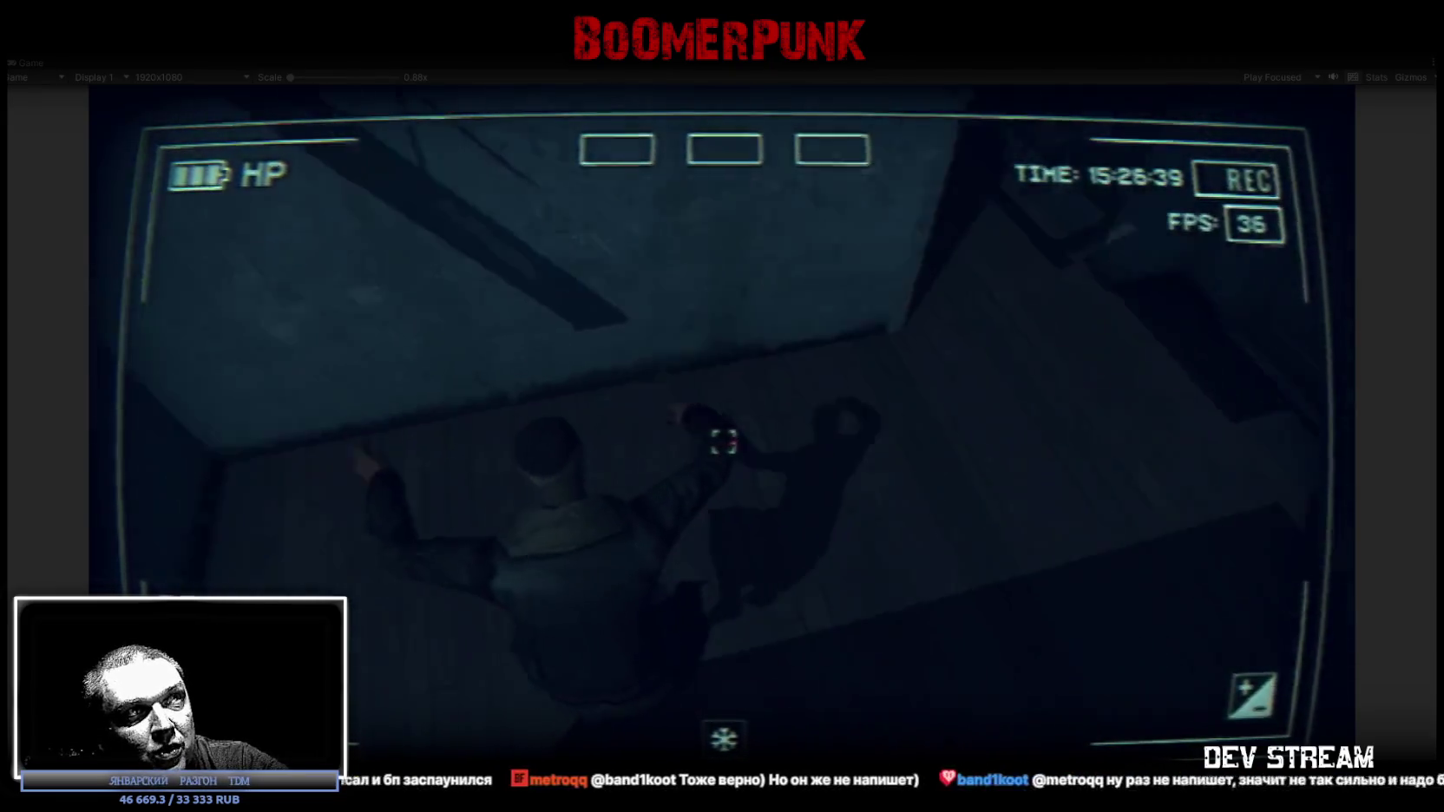
- Continue through another window room and more rooms, through the lit doorway to the dark doorway corner
key("w")
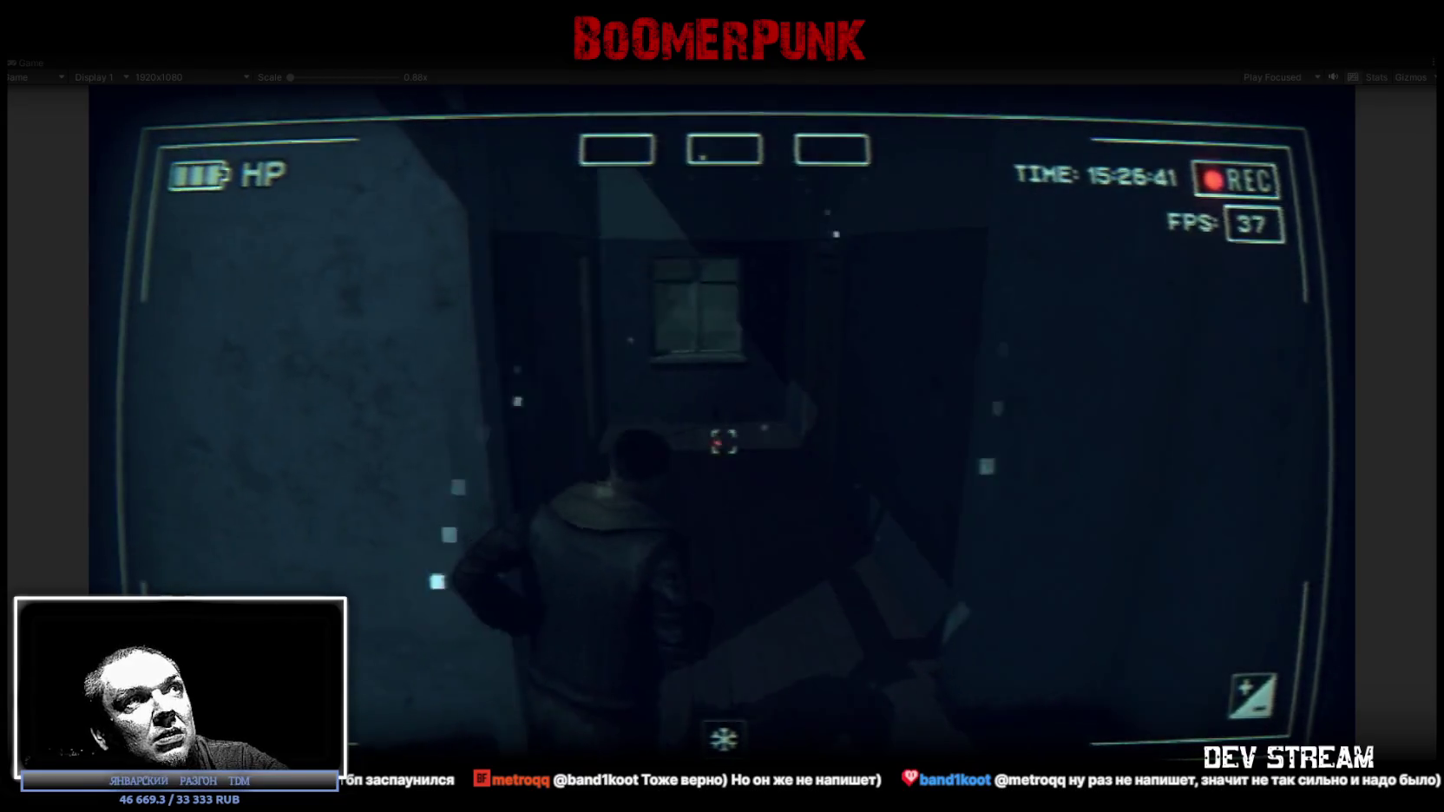
key("w")
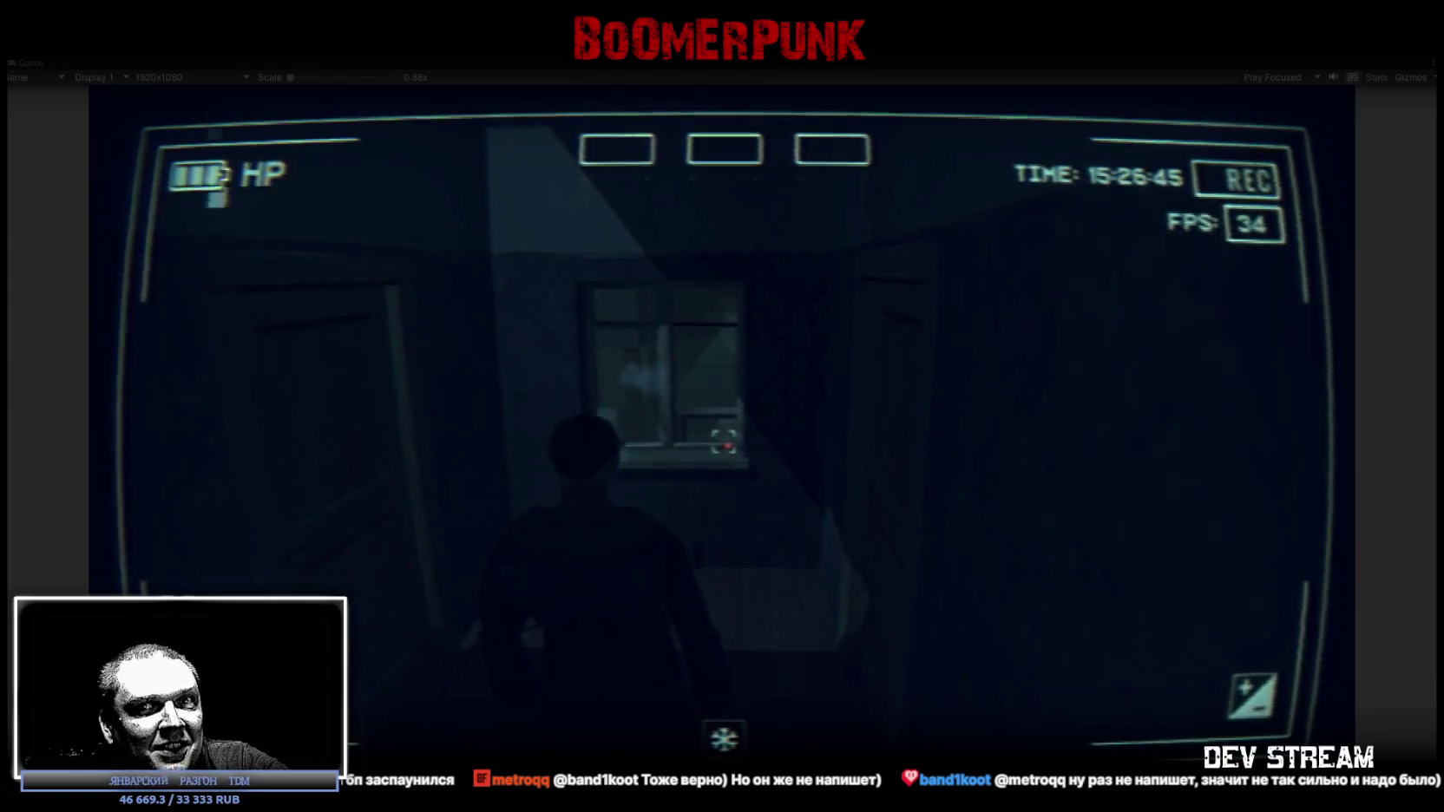
key("w")
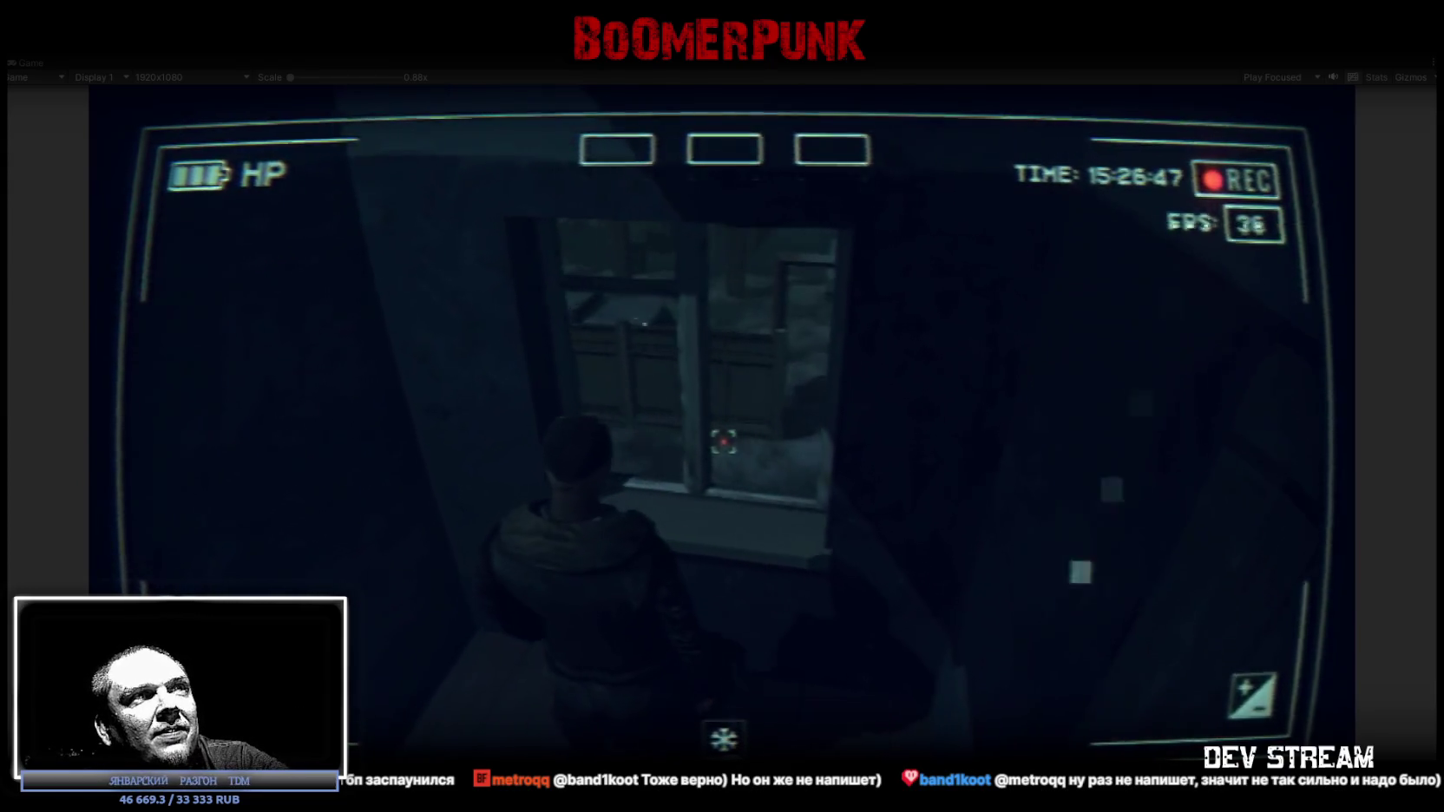
key("w")
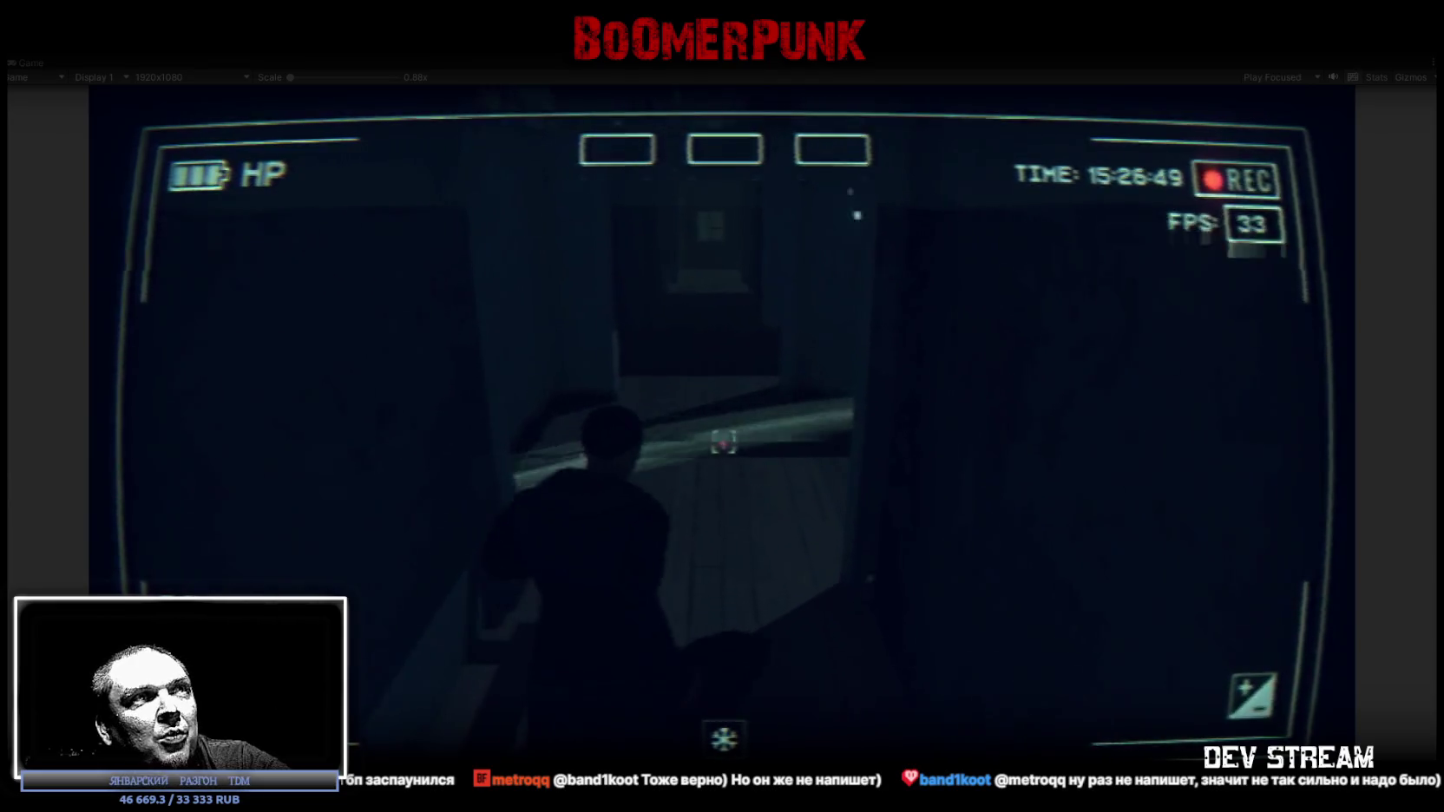
key("w")
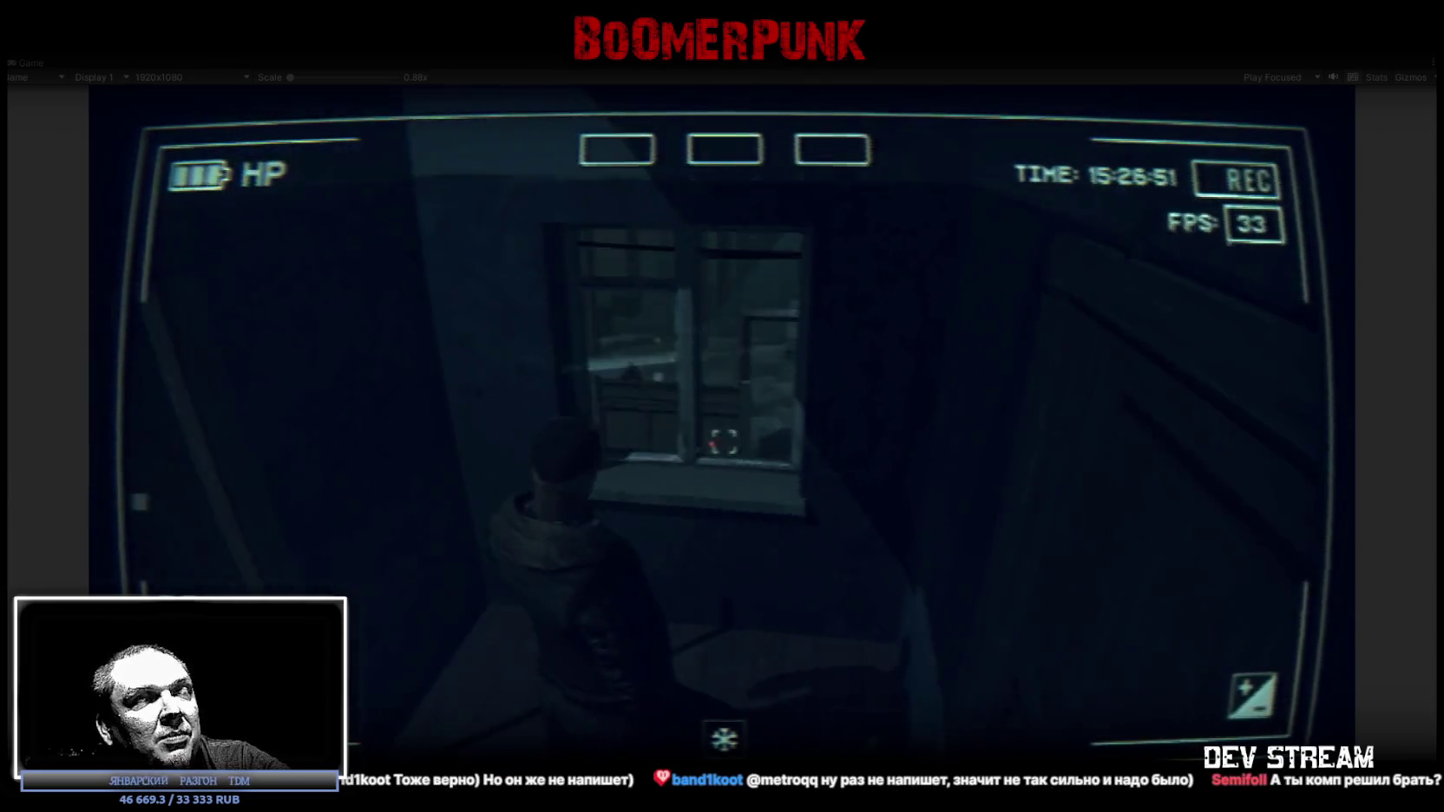
key("w")
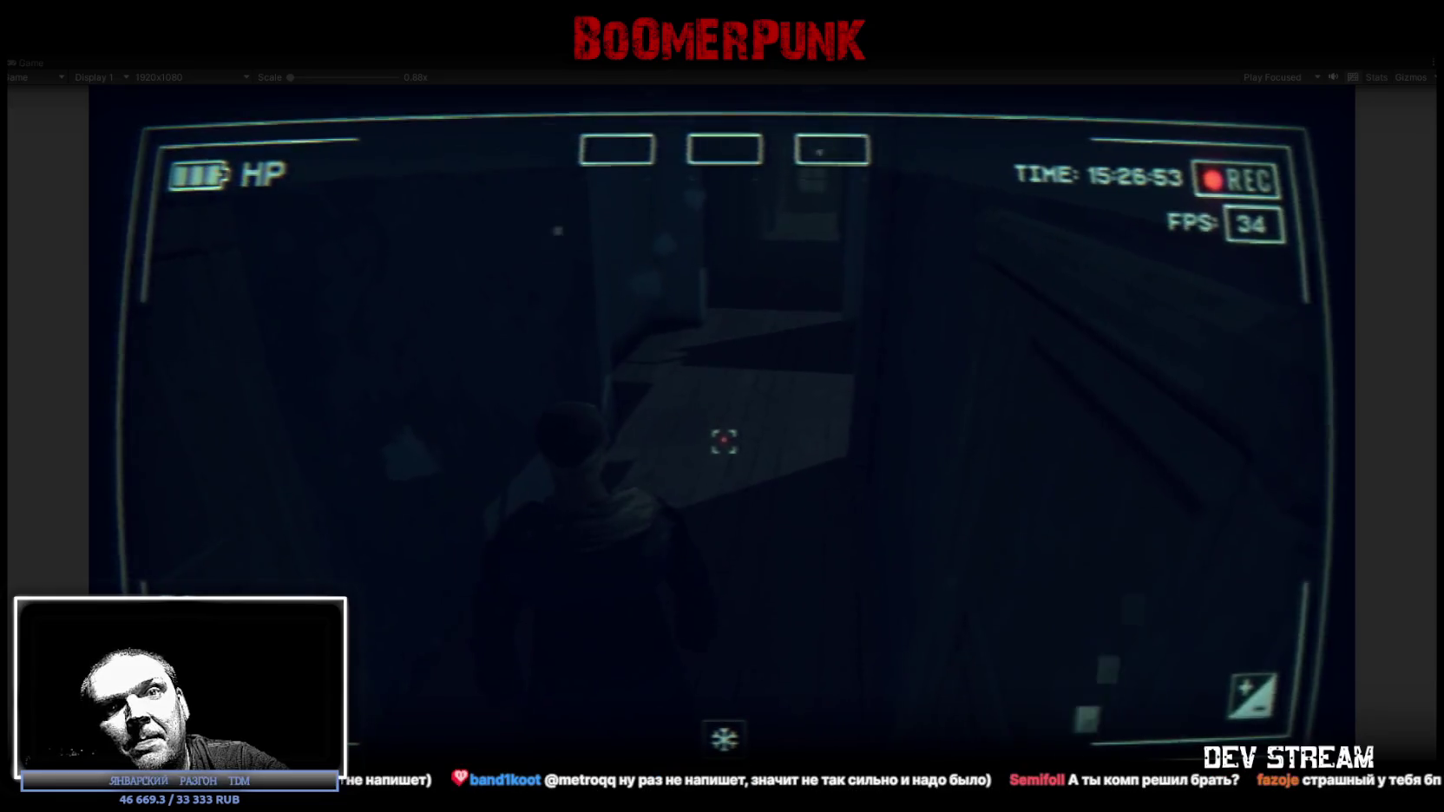
key("w")
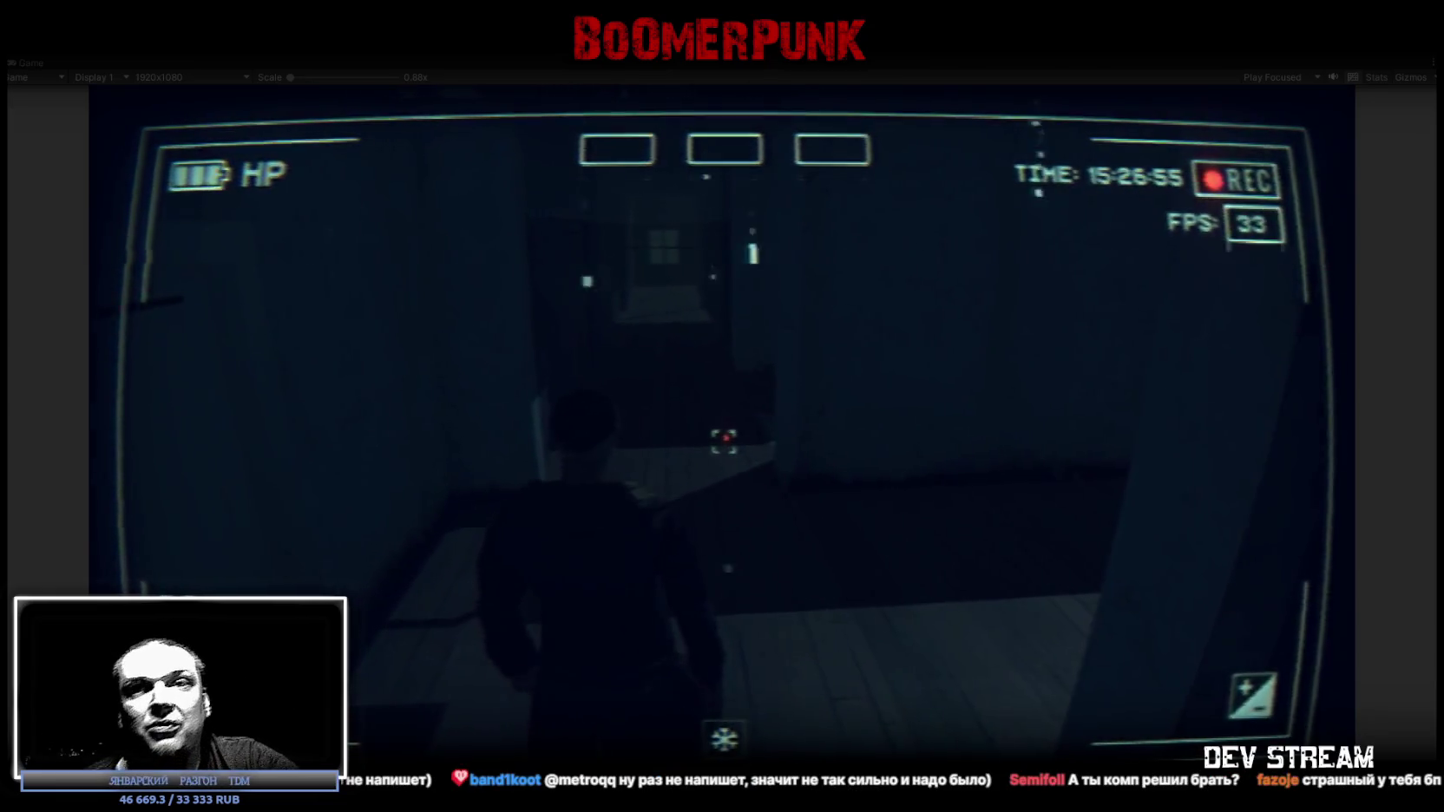
key("w")
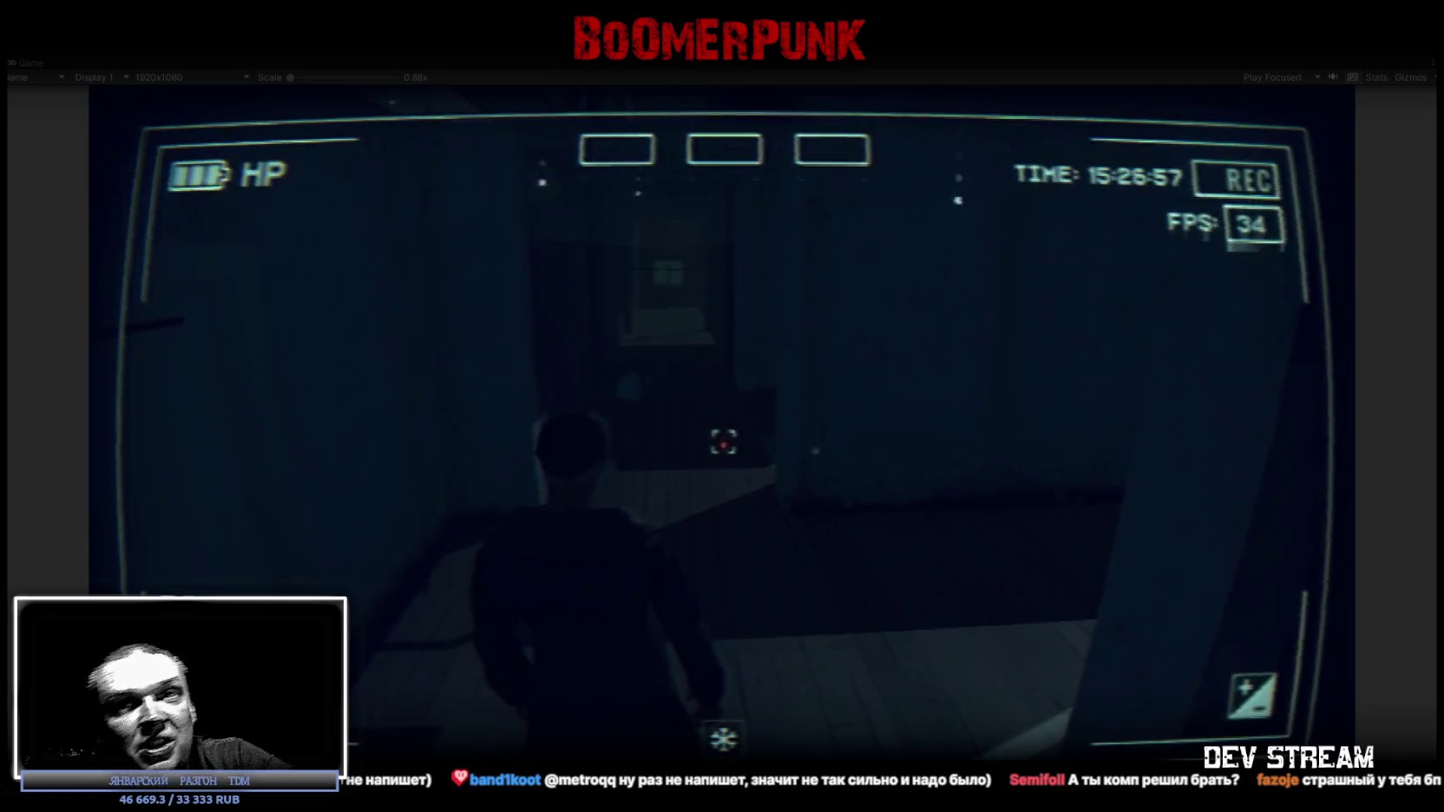
key("w")
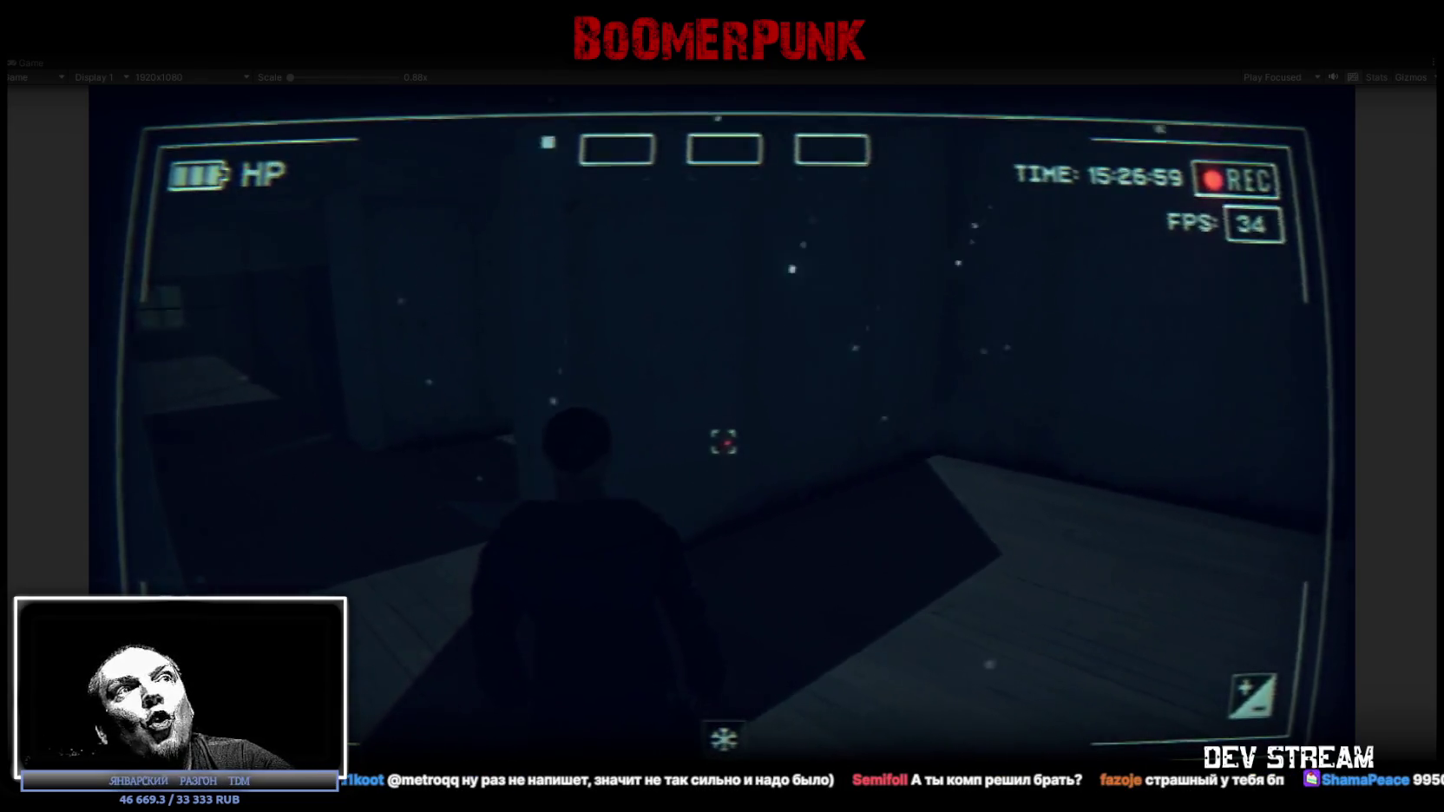
key("w")
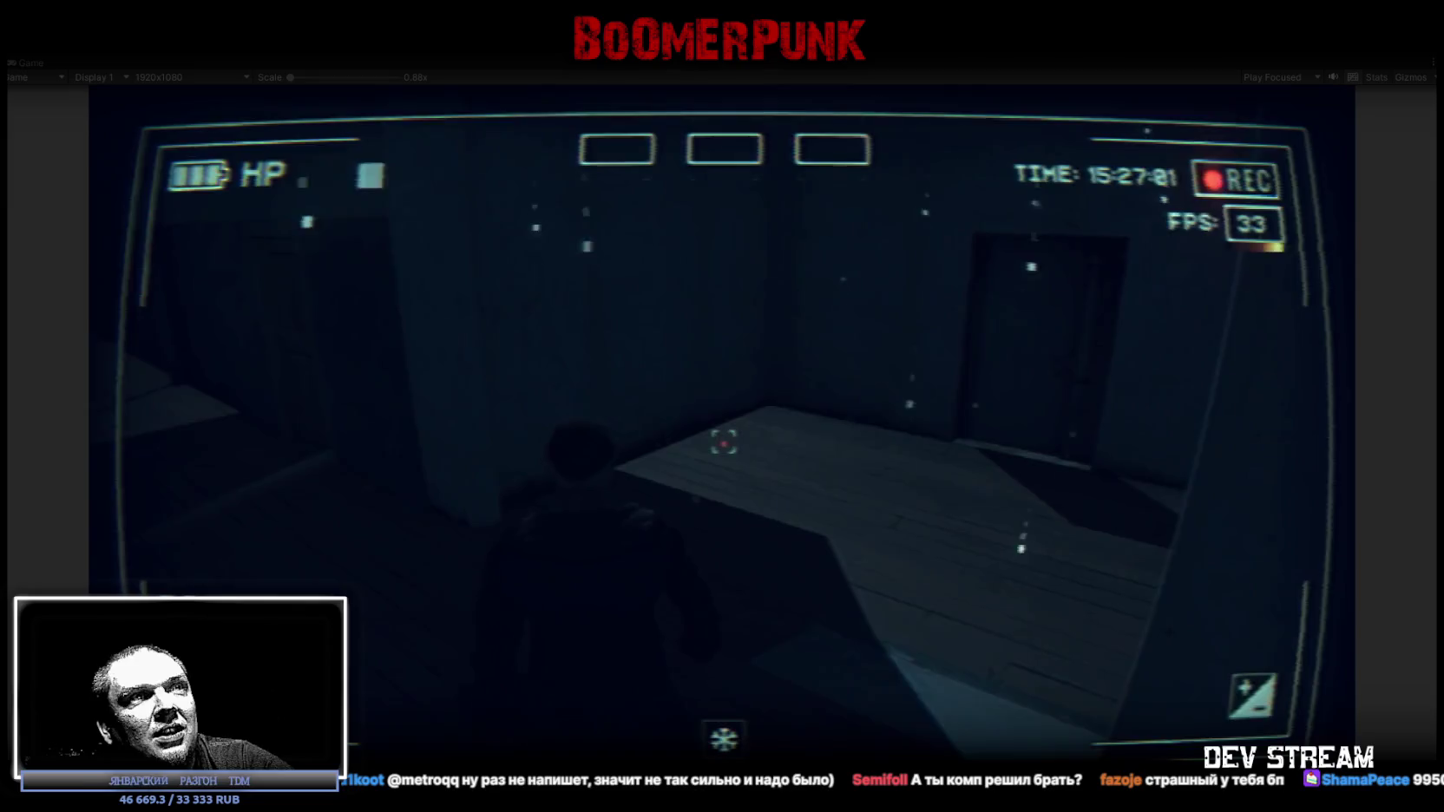
key("w")
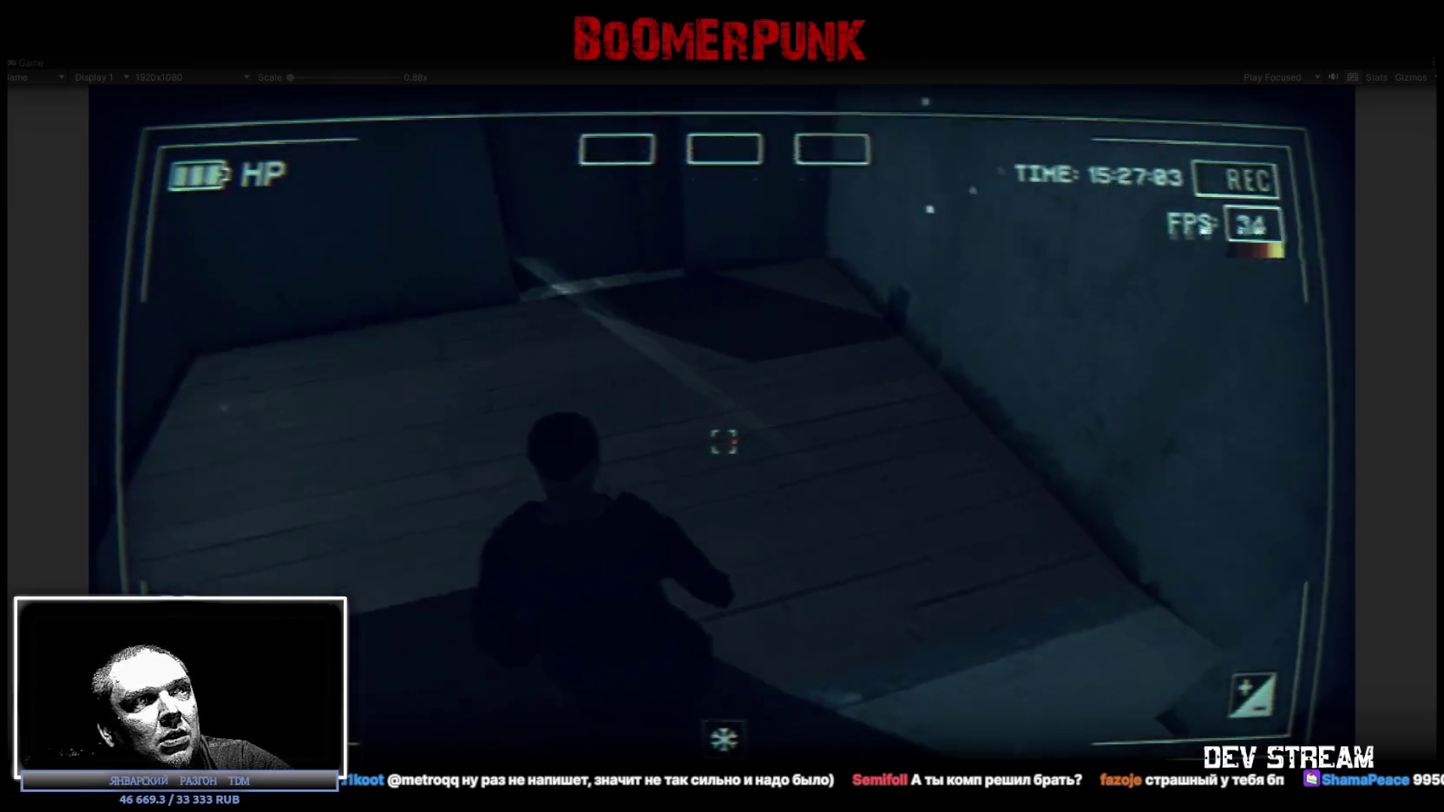
key("w")
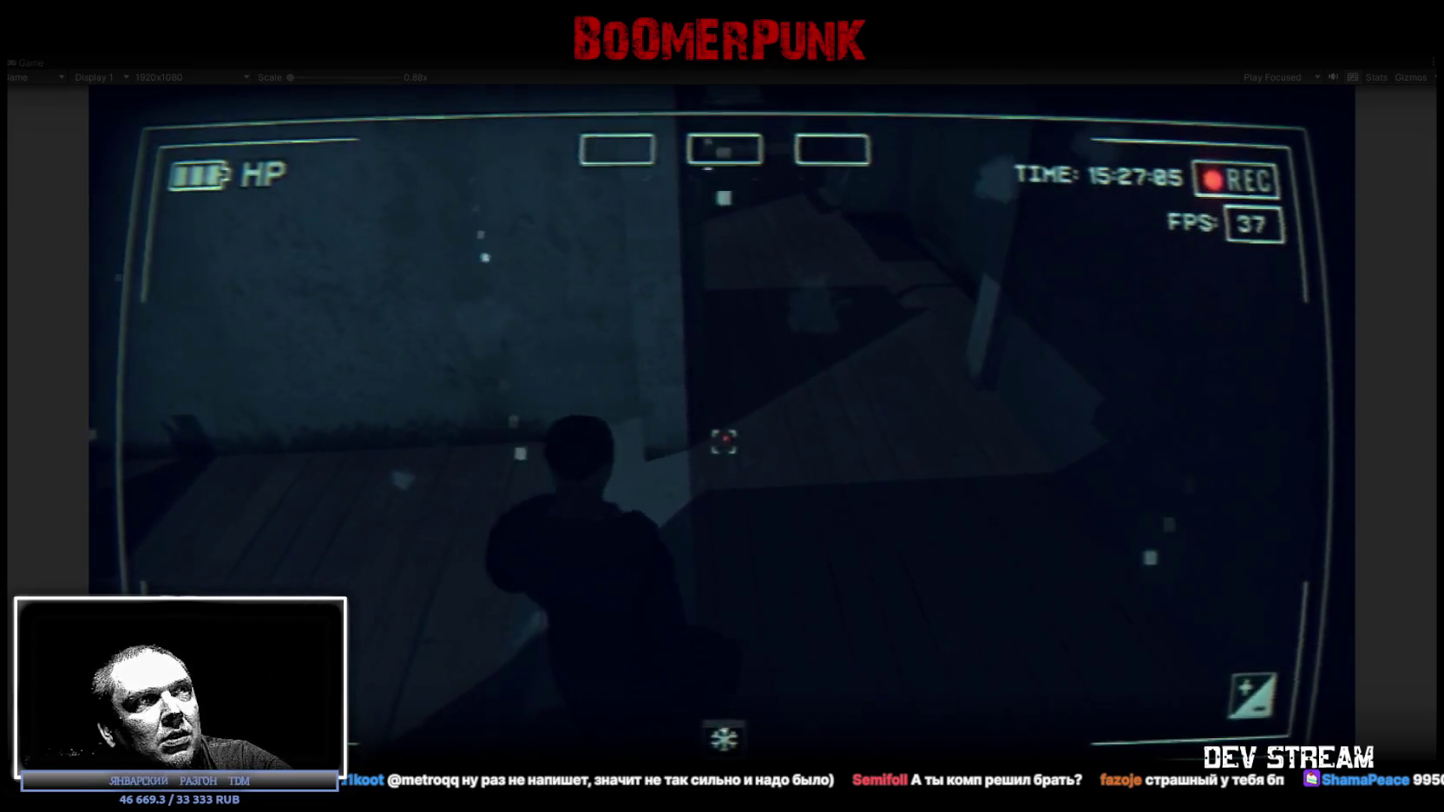
key("w")
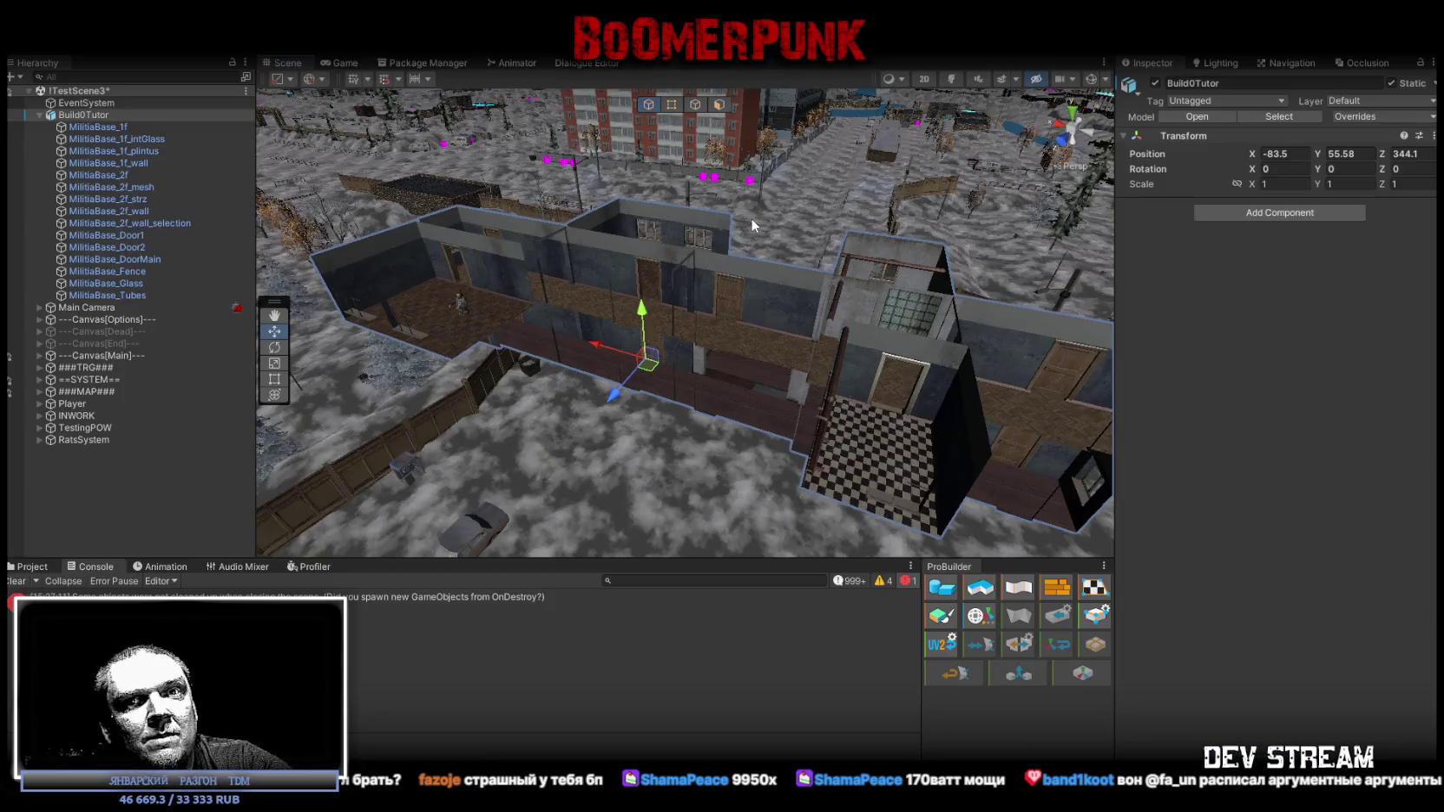
- Zoom into the building, select the MilitiaBase_2f_mesh floor and frame it
scroll(561, 221, "down", 10)
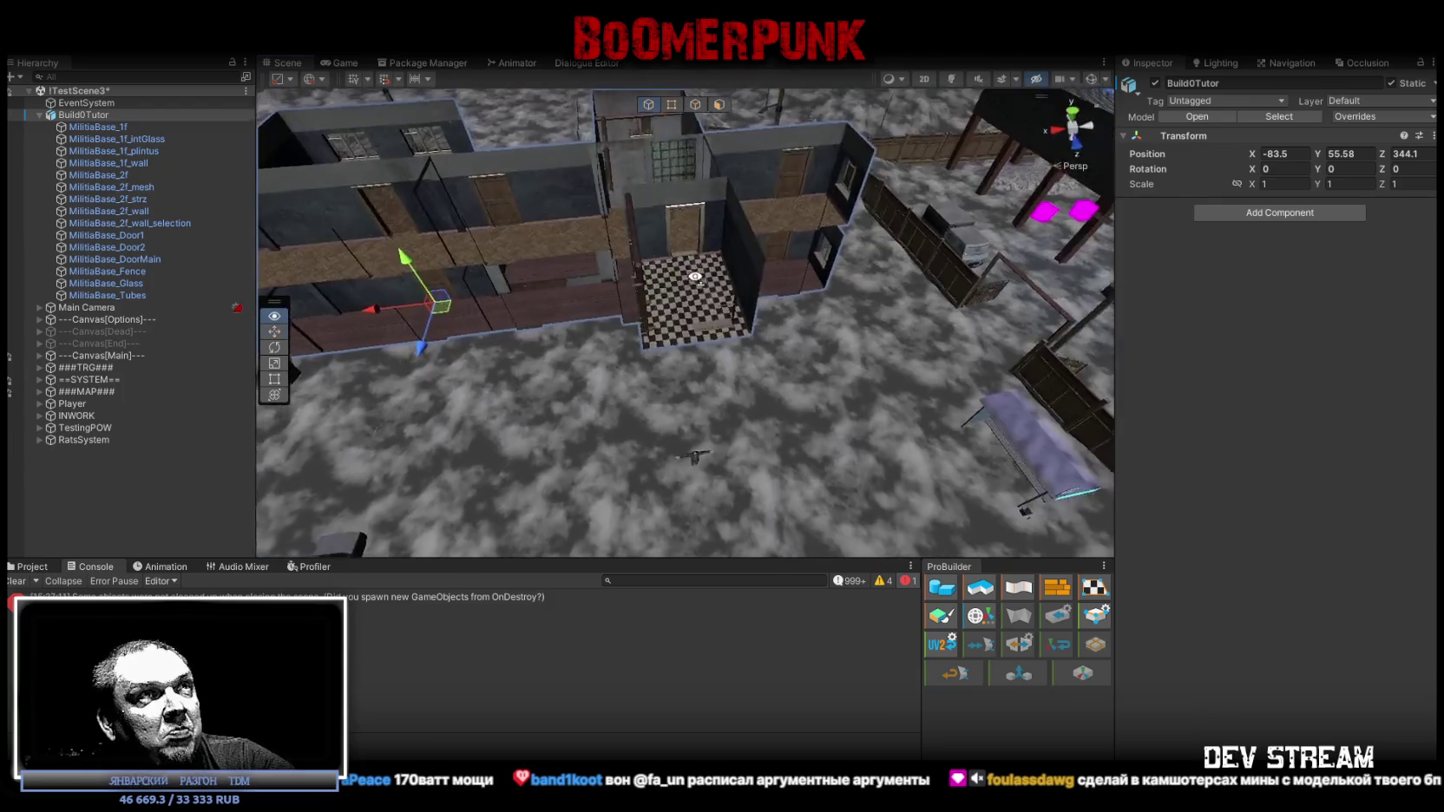
scroll(551, 253, "down", 5)
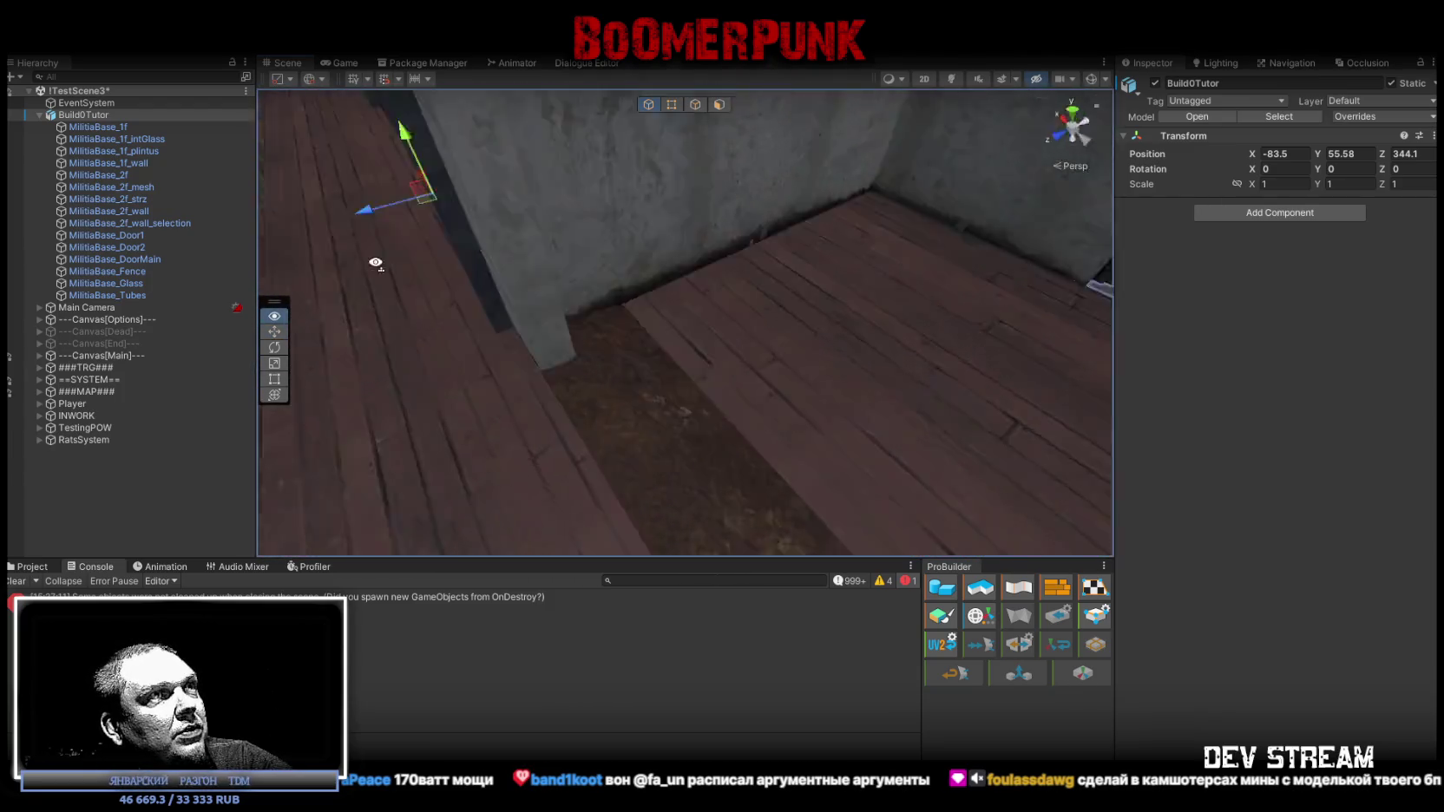
left_click(811, 424)
scroll(812, 424, "down", 3)
key("f")
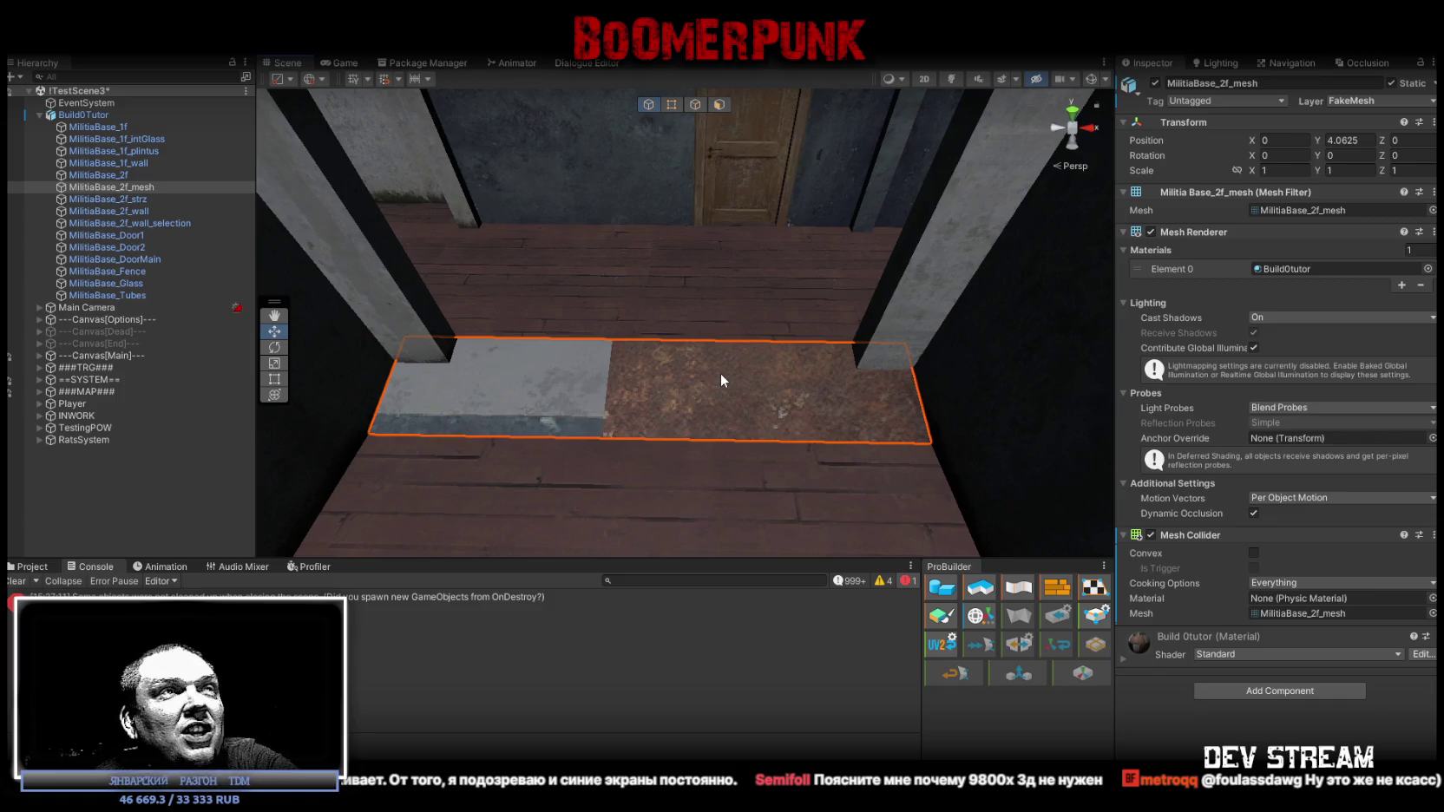
- Set the floor mesh to the Stairs layer, then put MilitiaBase_2f_strz on layer 7: FakeMesh
left_click(1365, 103)
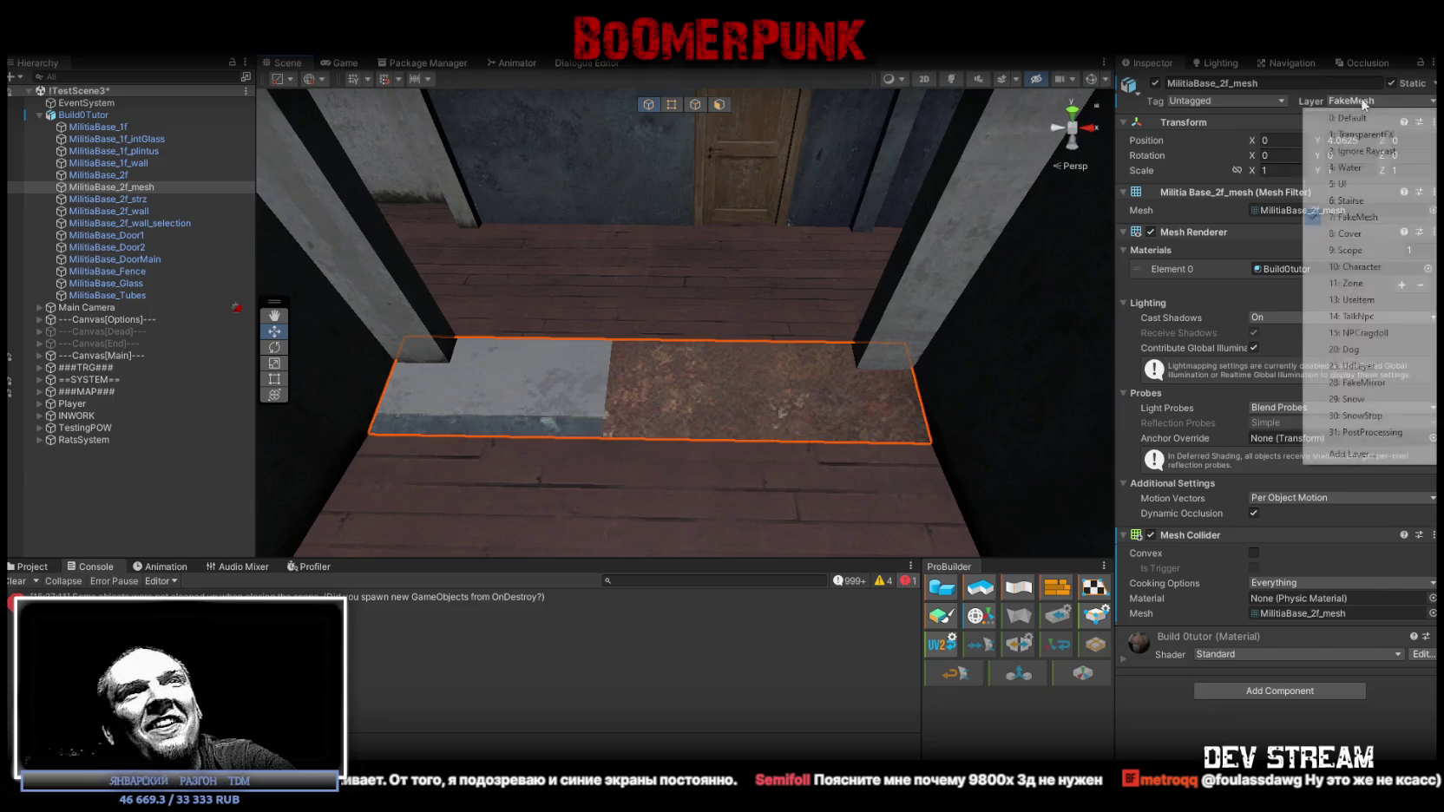
left_click(1357, 205)
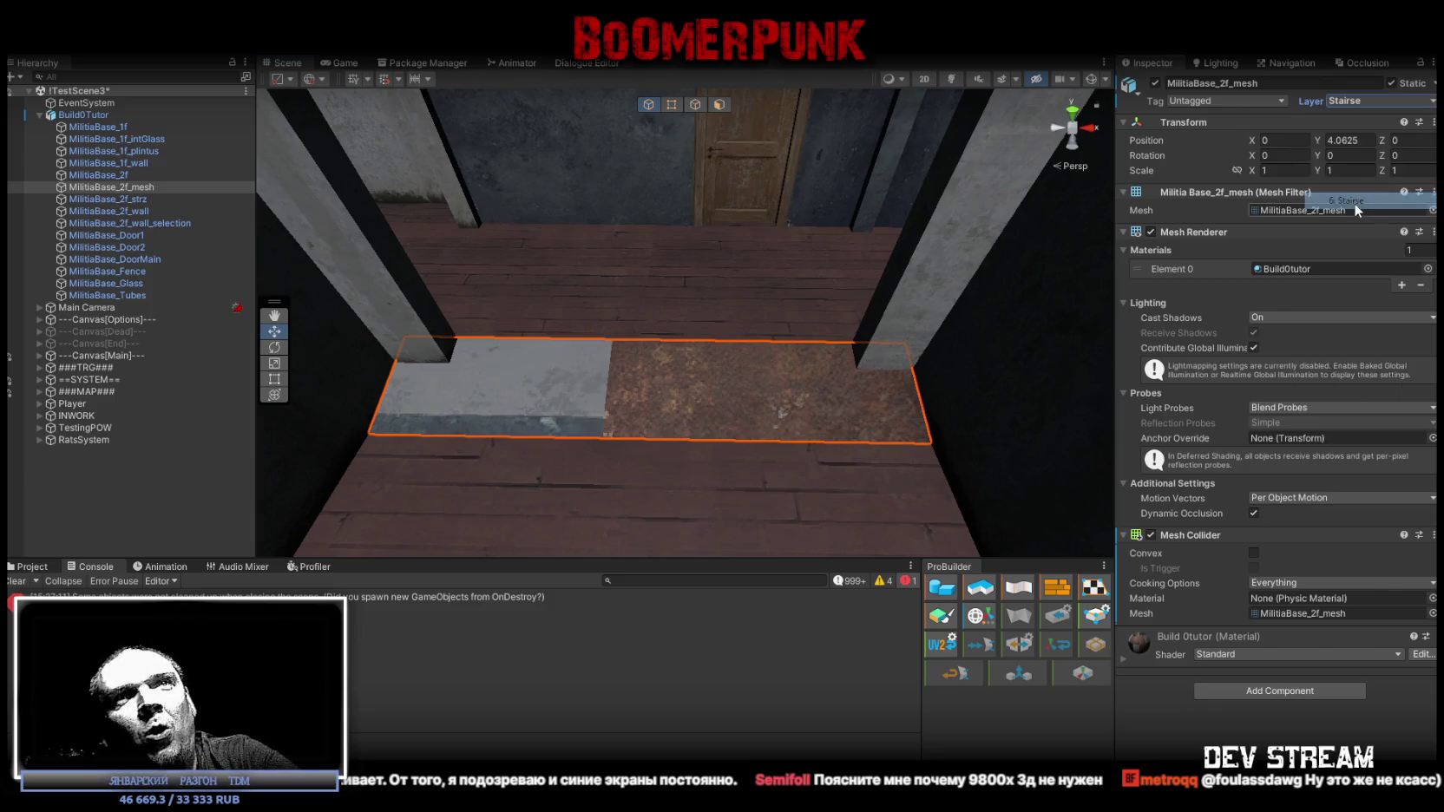
left_click(569, 344)
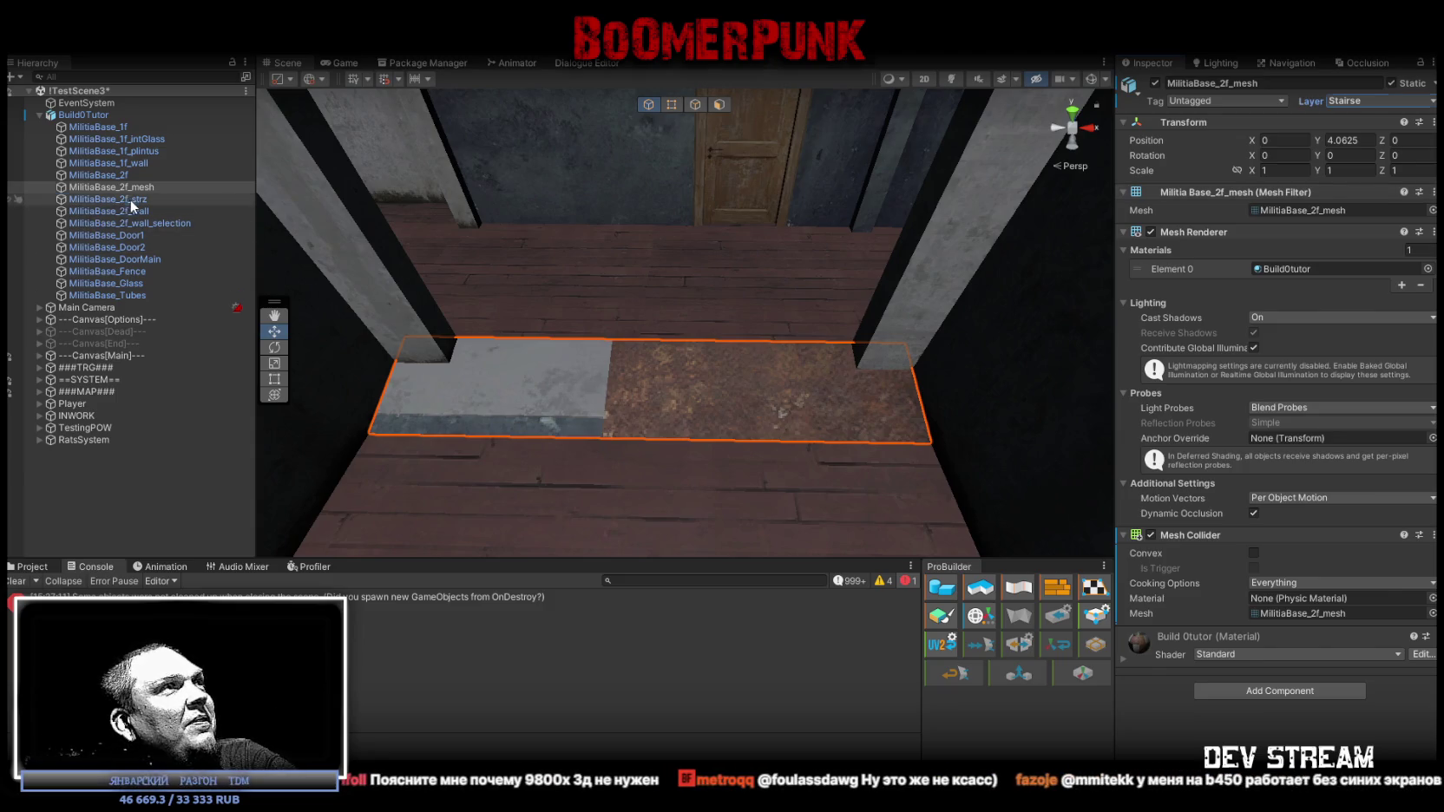
left_click(1358, 103)
left_click(1369, 219)
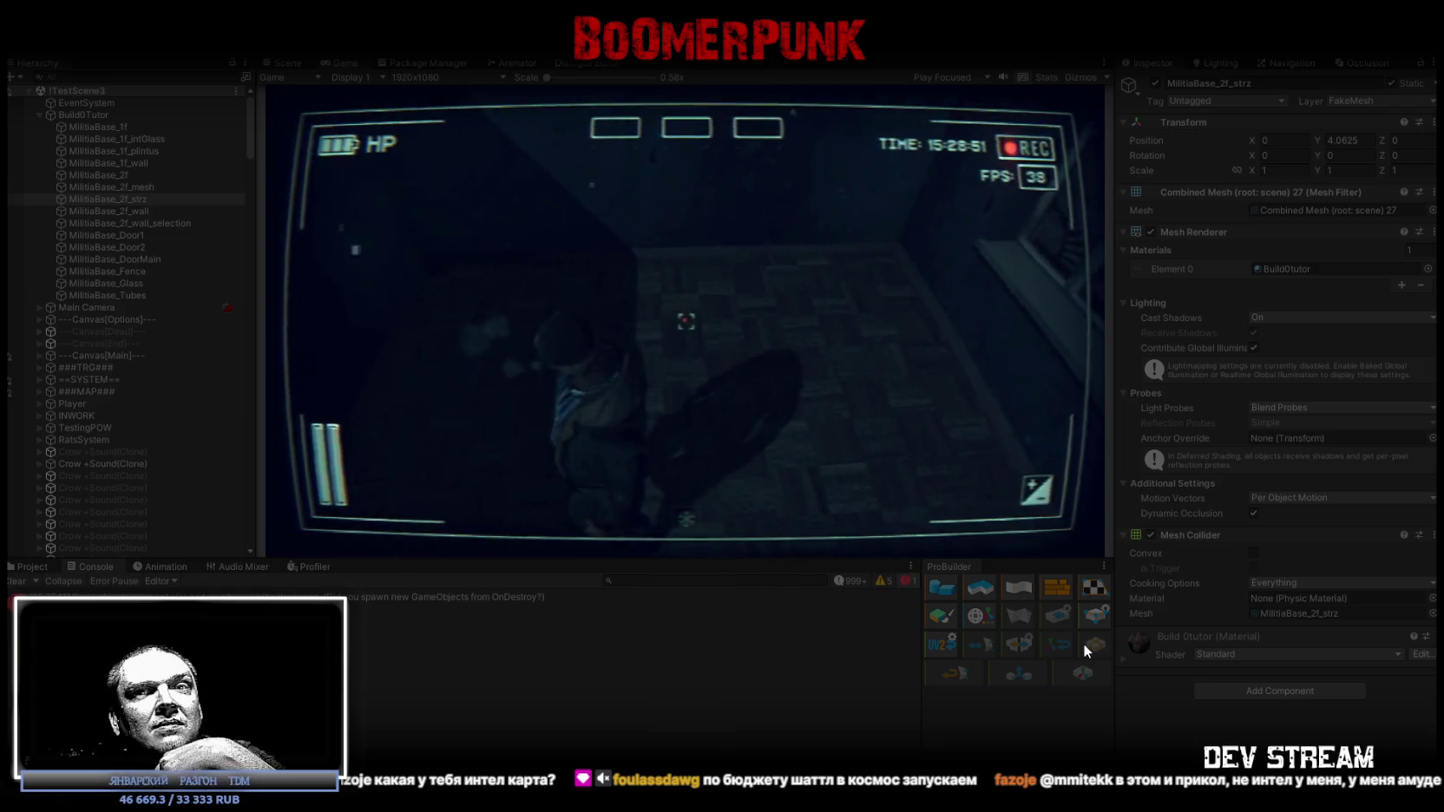
- Maximize the Game view so the playtest footage fills the editor
double_click(334, 62)
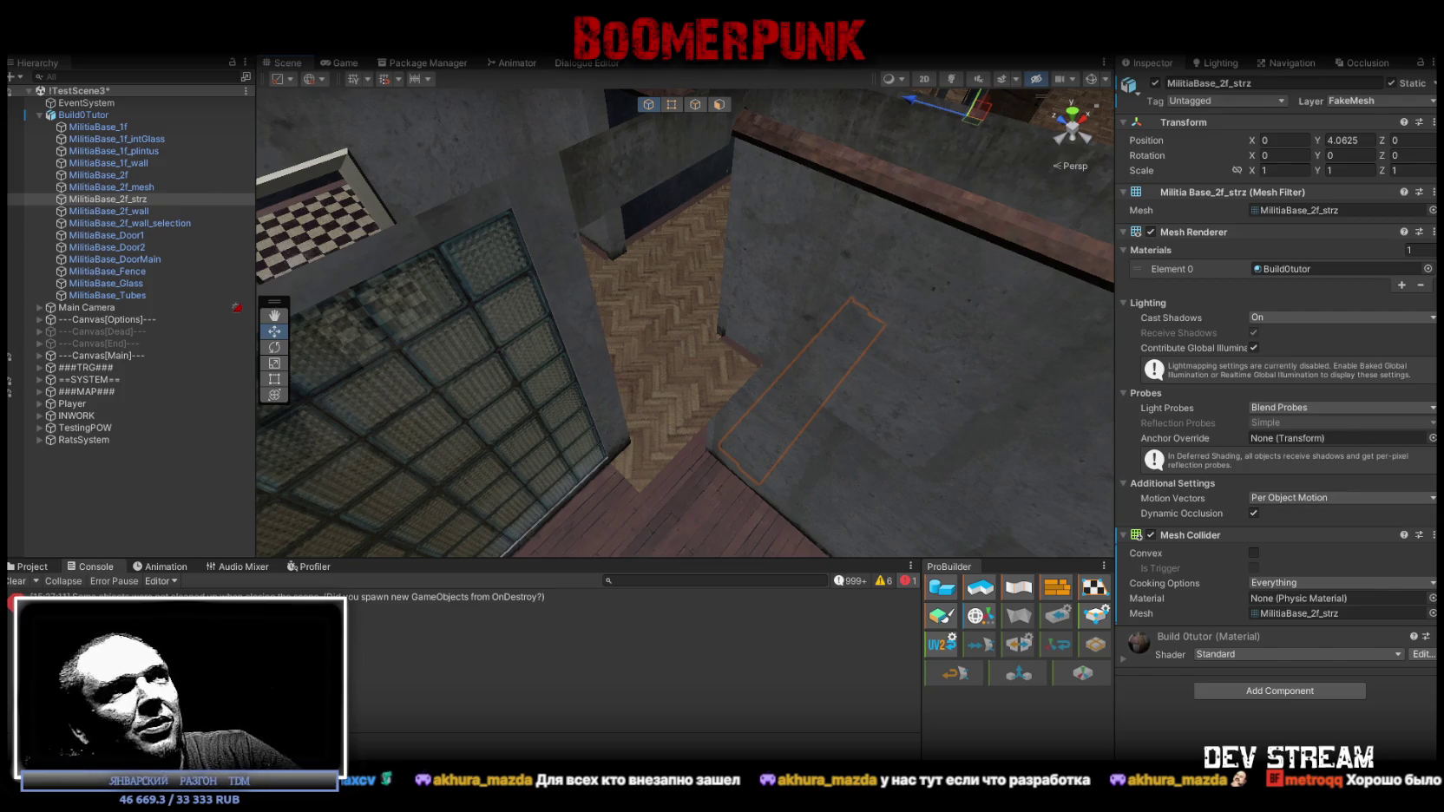
- Zoom and orbit the Scene view to see the whole militia base building from the side
scroll(837, 322, "down", 10)
scroll(835, 314, "up", 10)
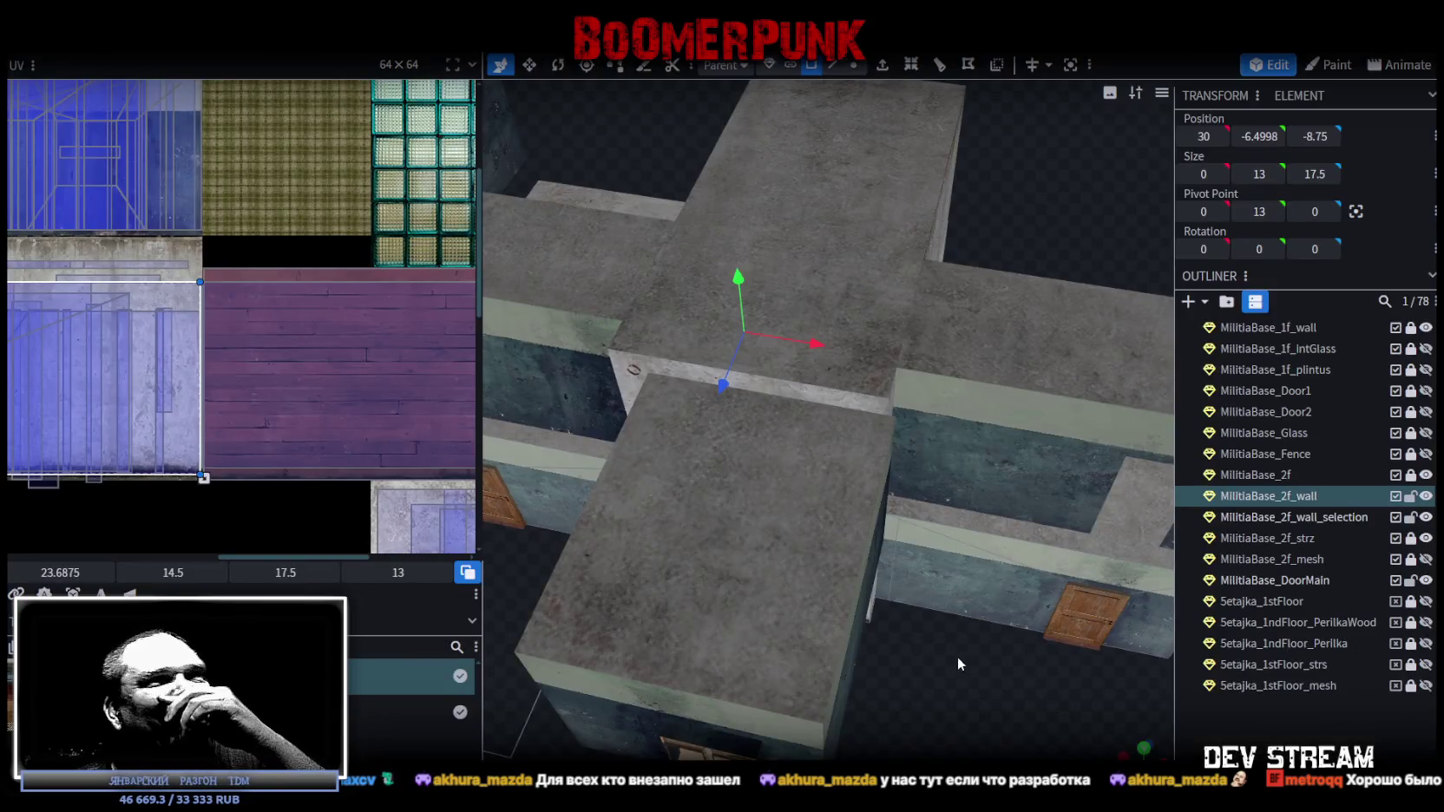
mouse_move(957, 657)
left_mouse_down()
mouse_move(964, 532)
mouse_move(1068, 459)
mouse_move(740, 468)
mouse_move(769, 542)
mouse_move(707, 597)
mouse_move(659, 675)
mouse_move(741, 621)
mouse_move(807, 608)
left_mouse_up()
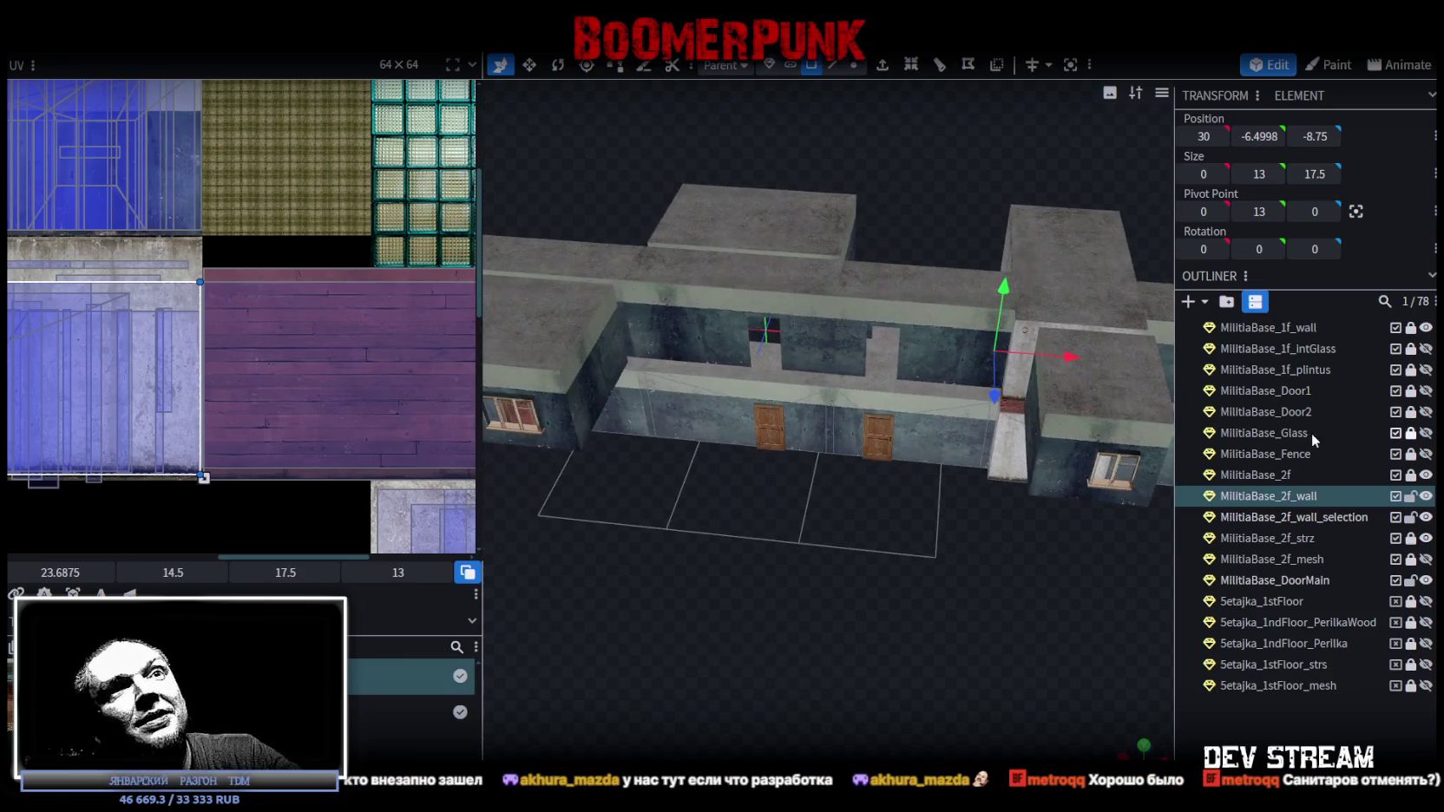
- Hide MilitiaBase_2f_wall, 2f_wall_selection, 2f and the first-floor walls and floor
scroll(1392, 432, "up", 3)
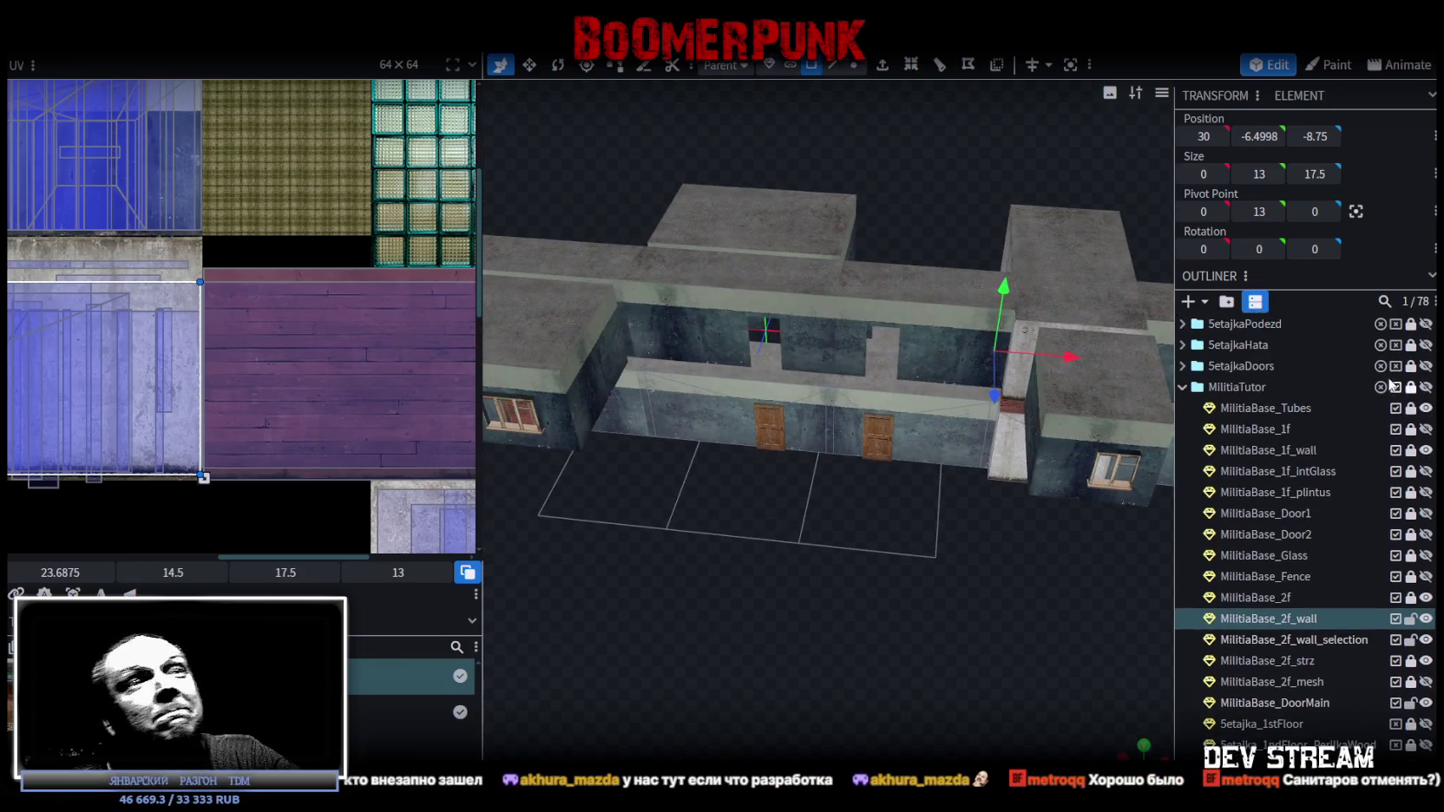
left_click(1425, 429)
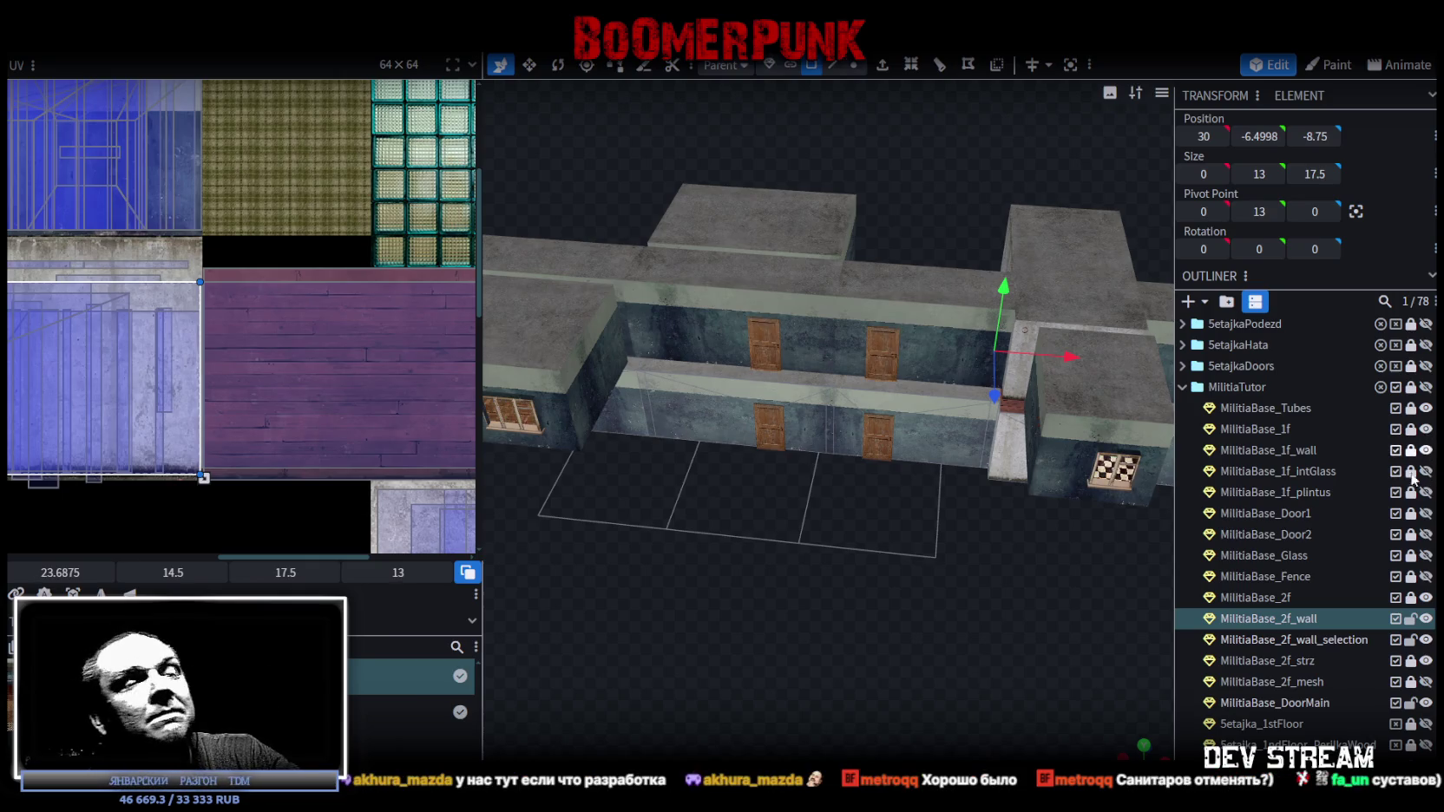
left_click(1426, 618)
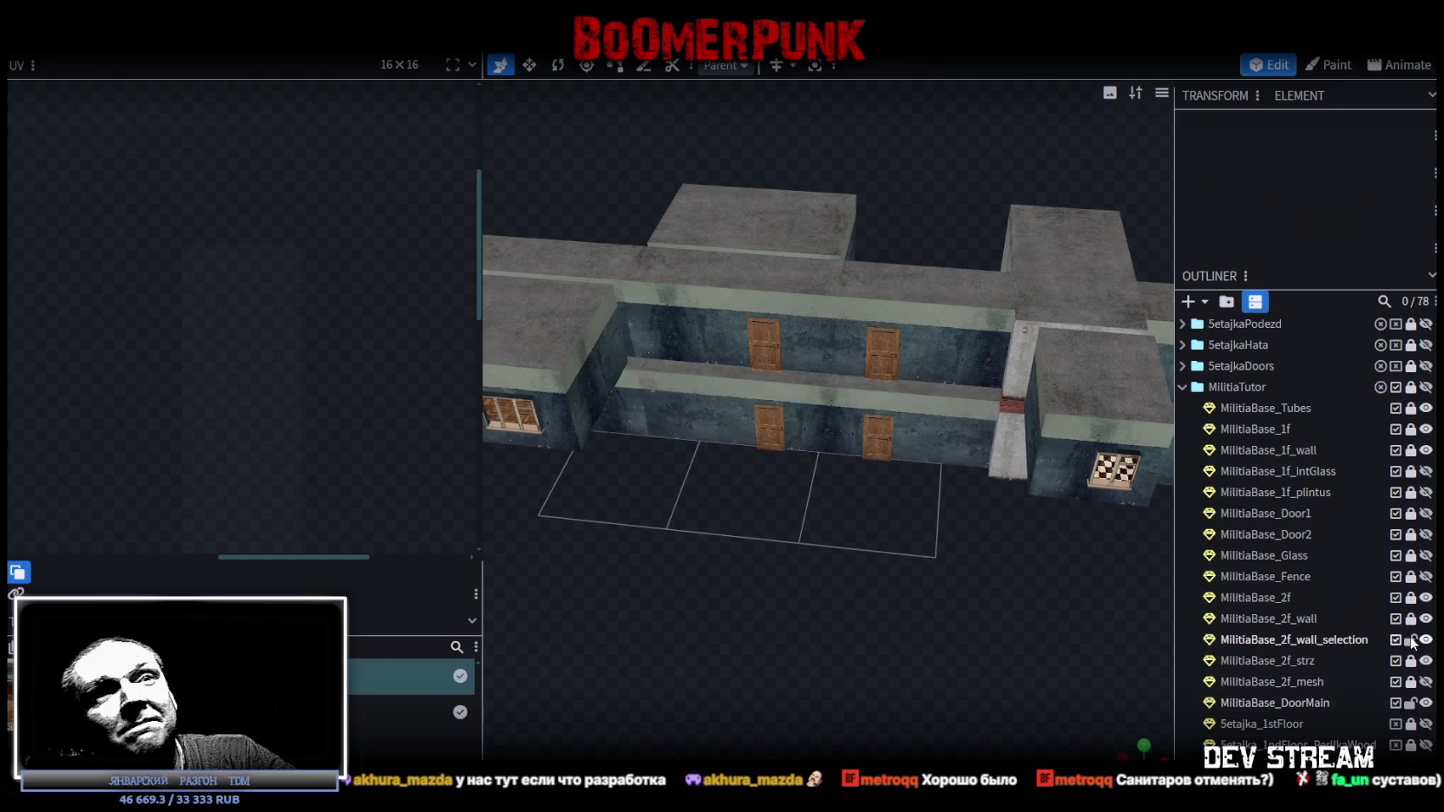
left_click(1426, 639)
left_click(1425, 597)
mouse_move(864, 643)
left_mouse_down()
mouse_move(980, 444)
mouse_move(922, 525)
mouse_move(771, 555)
mouse_move(788, 597)
mouse_move(868, 486)
left_mouse_up()
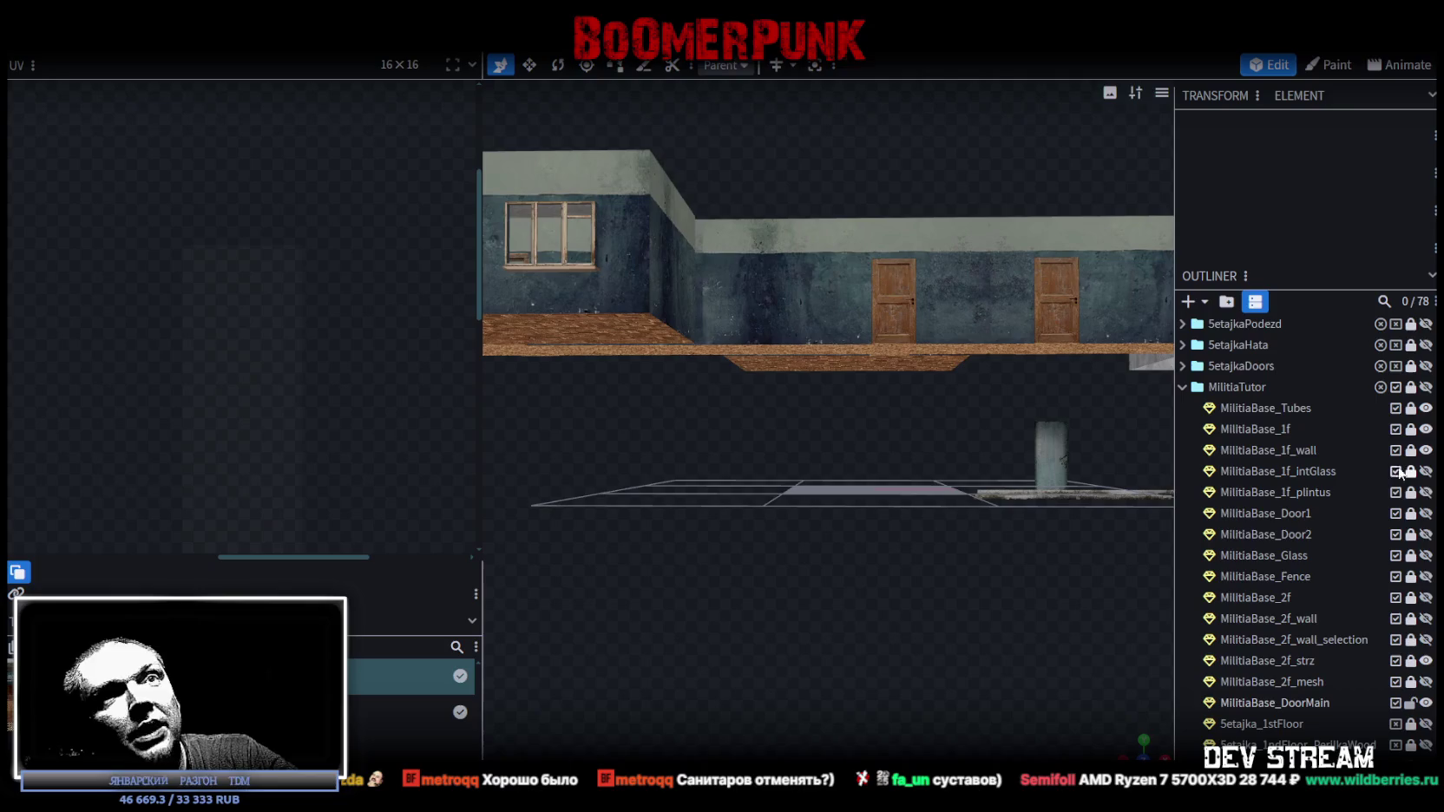
left_click(1426, 429)
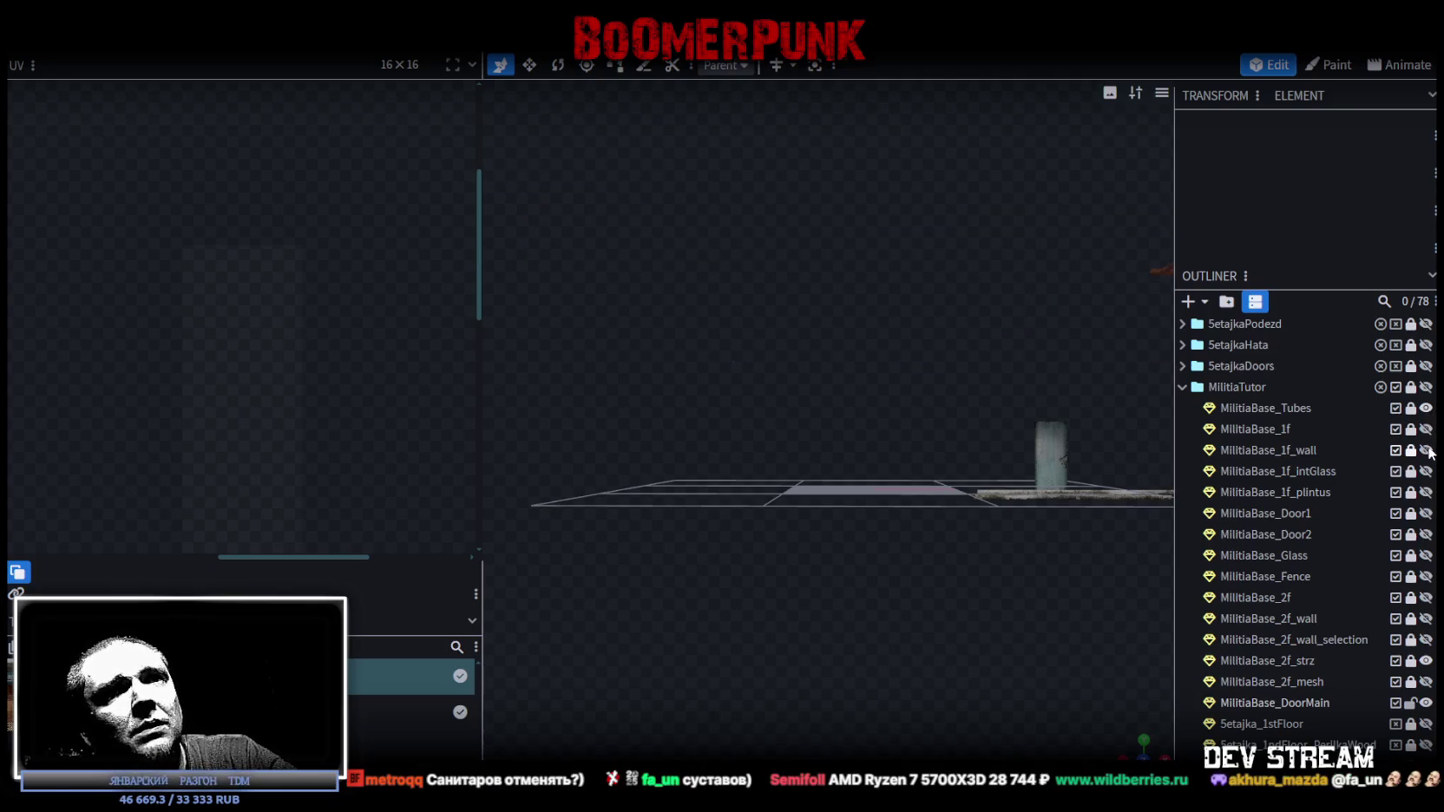
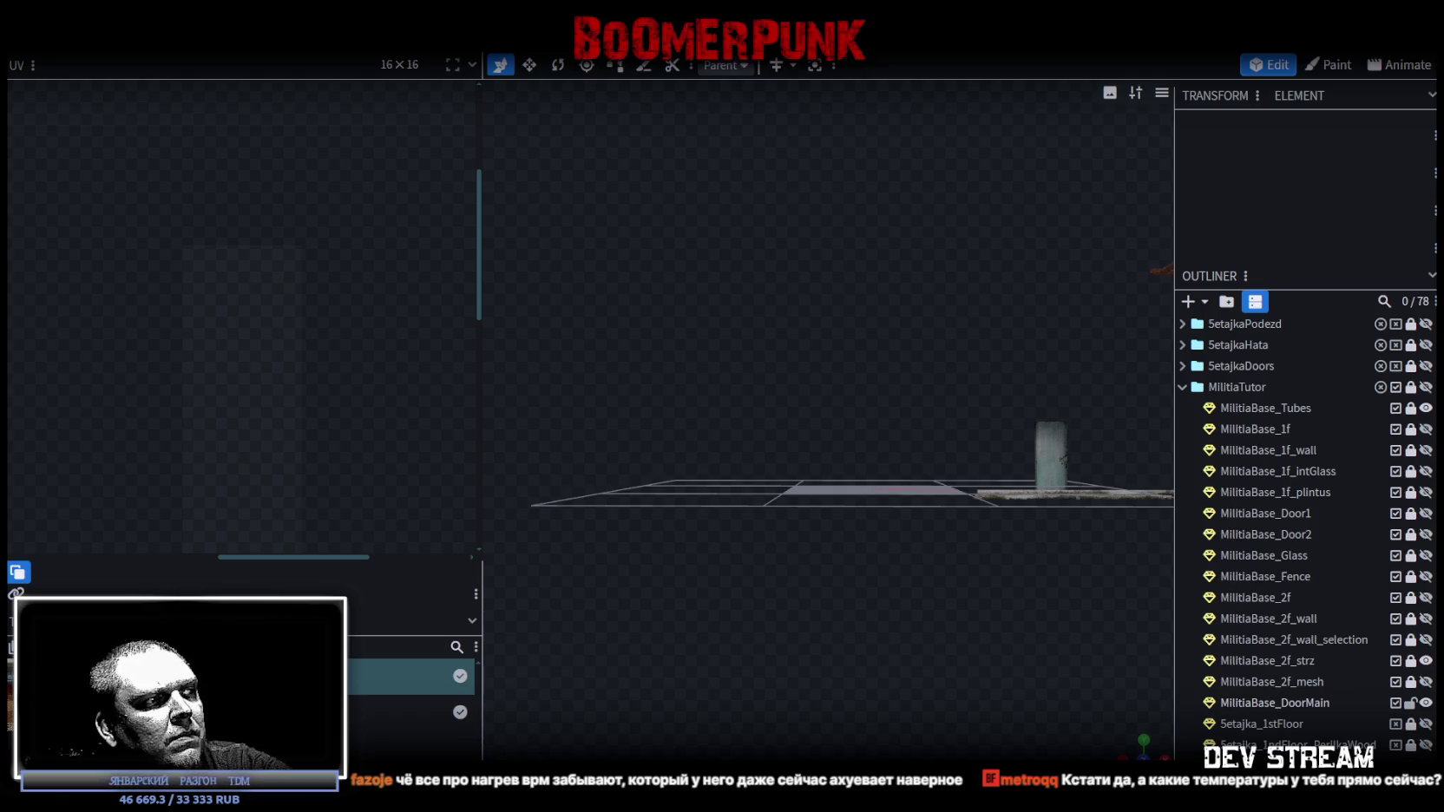
- Look over the cooler product page in the browser, then move the browser window aside
key("alt+Tab")
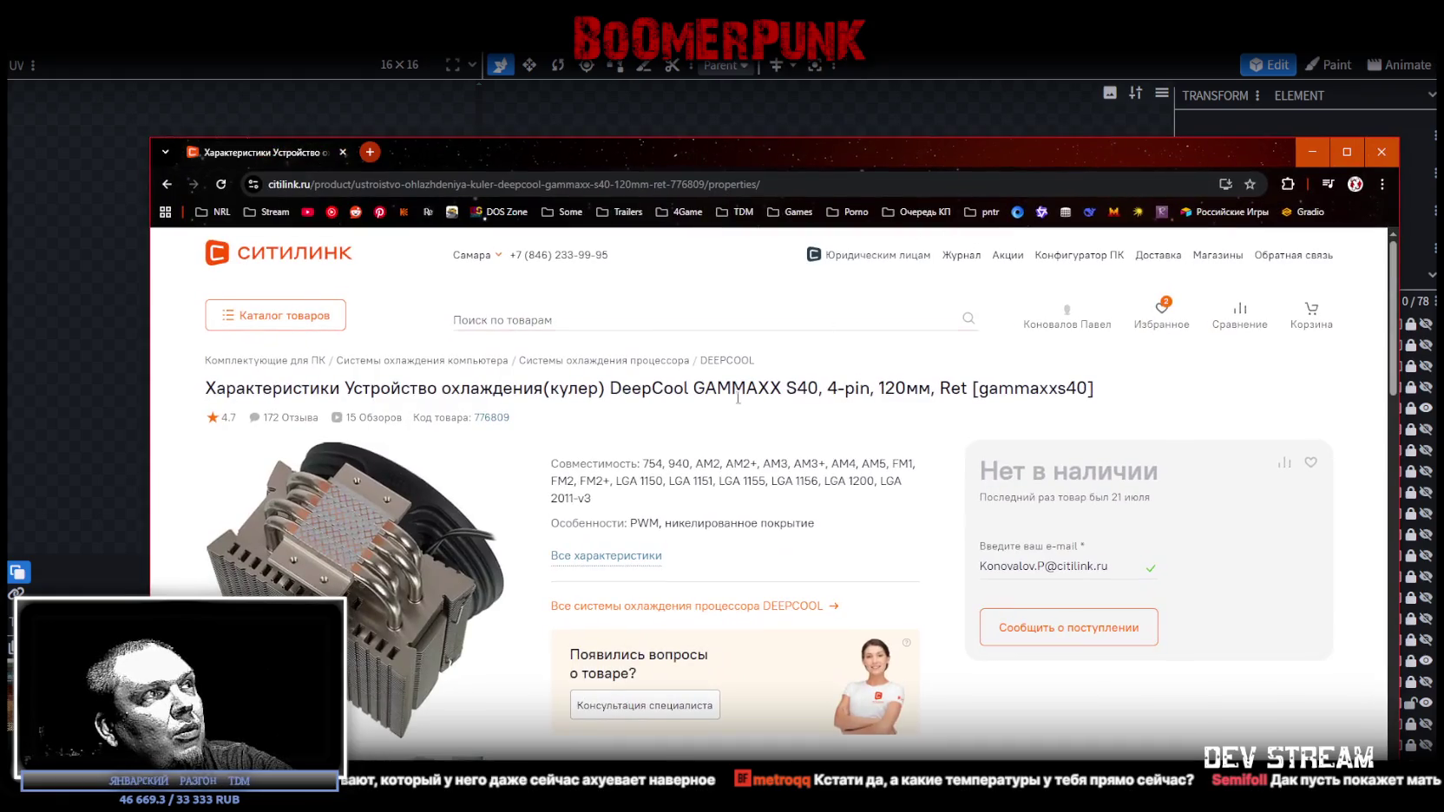
scroll(400, 630, "down", 2)
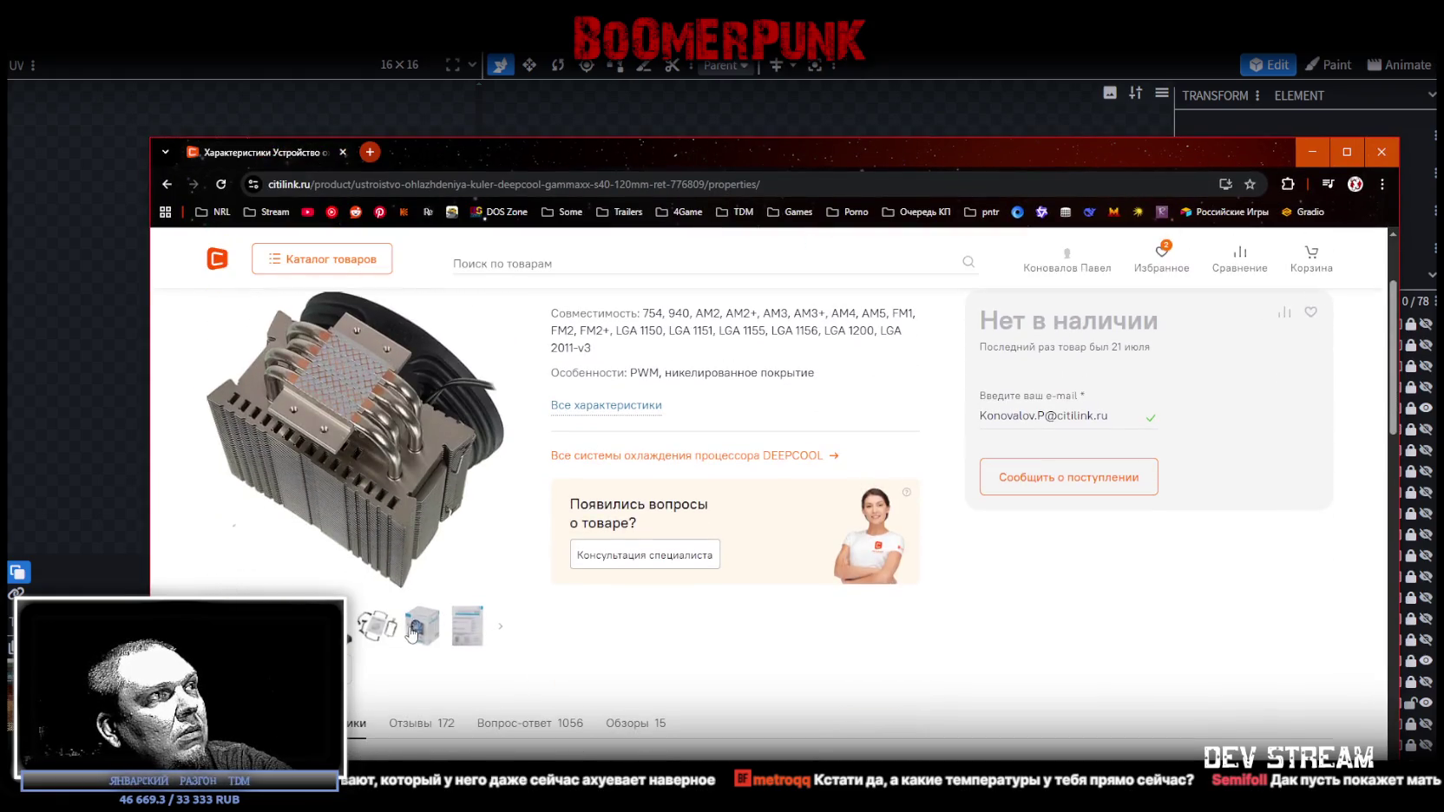
scroll(400, 630, "up", 2)
scroll(400, 630, "down", 2)
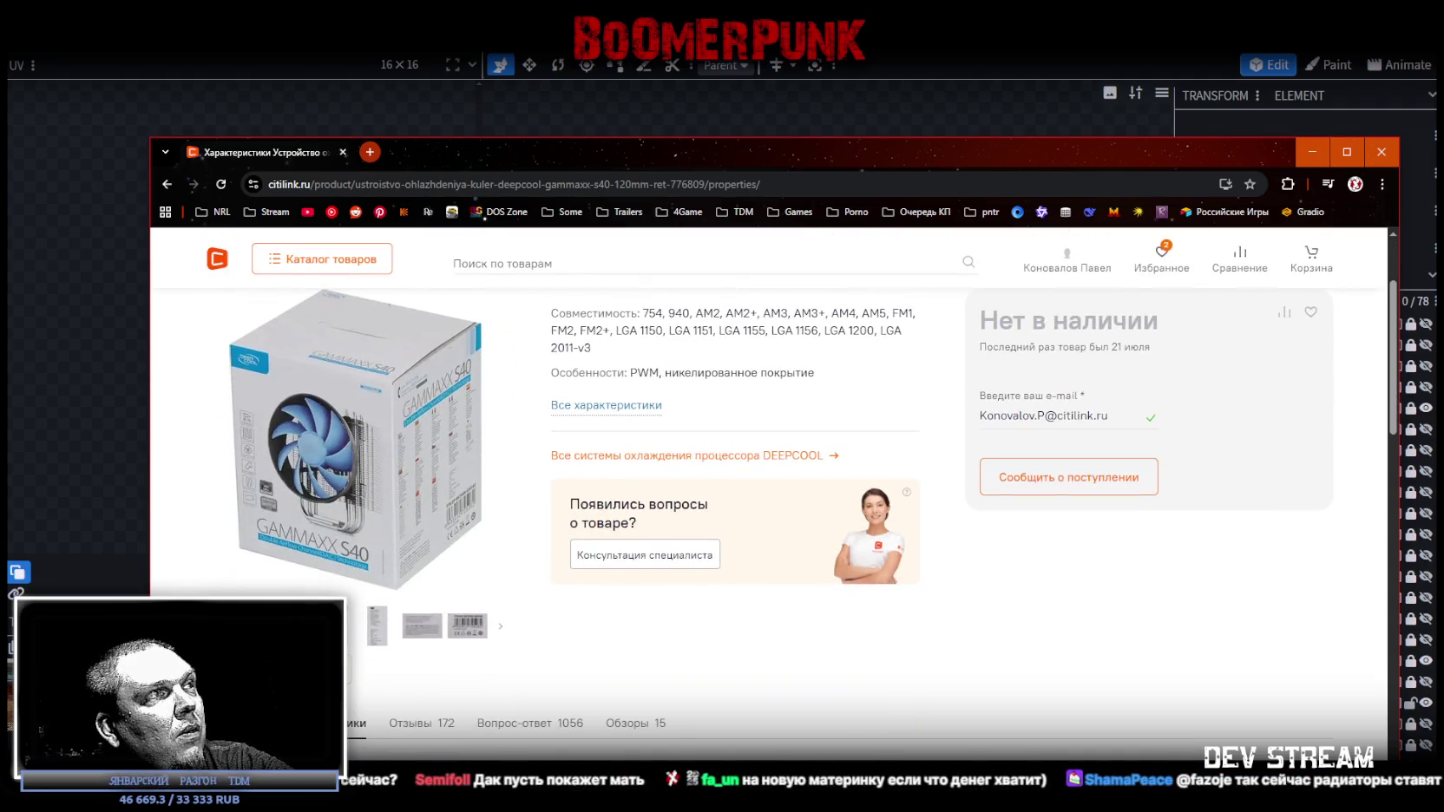
scroll(422, 626, "up", 3)
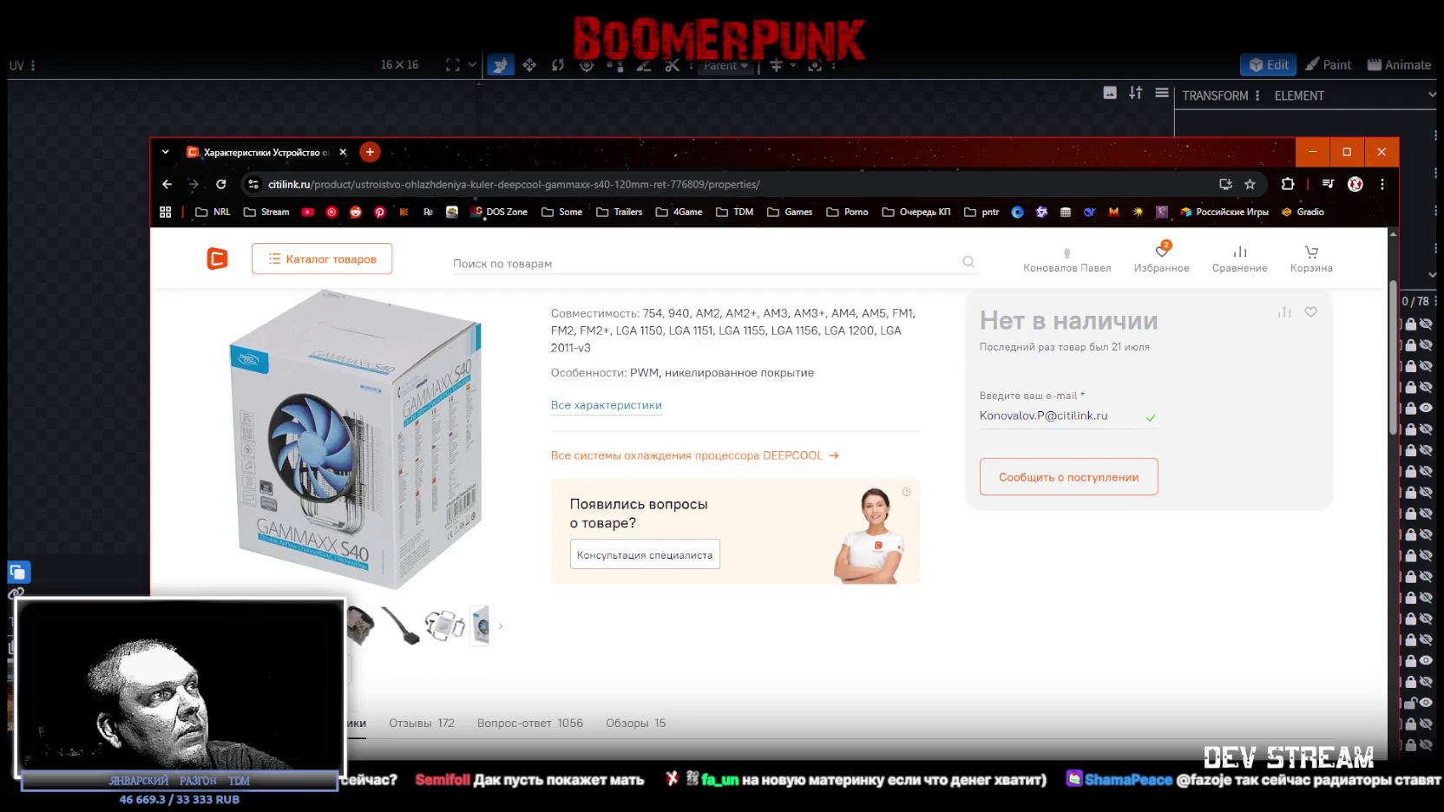
scroll(423, 625, "up", 1)
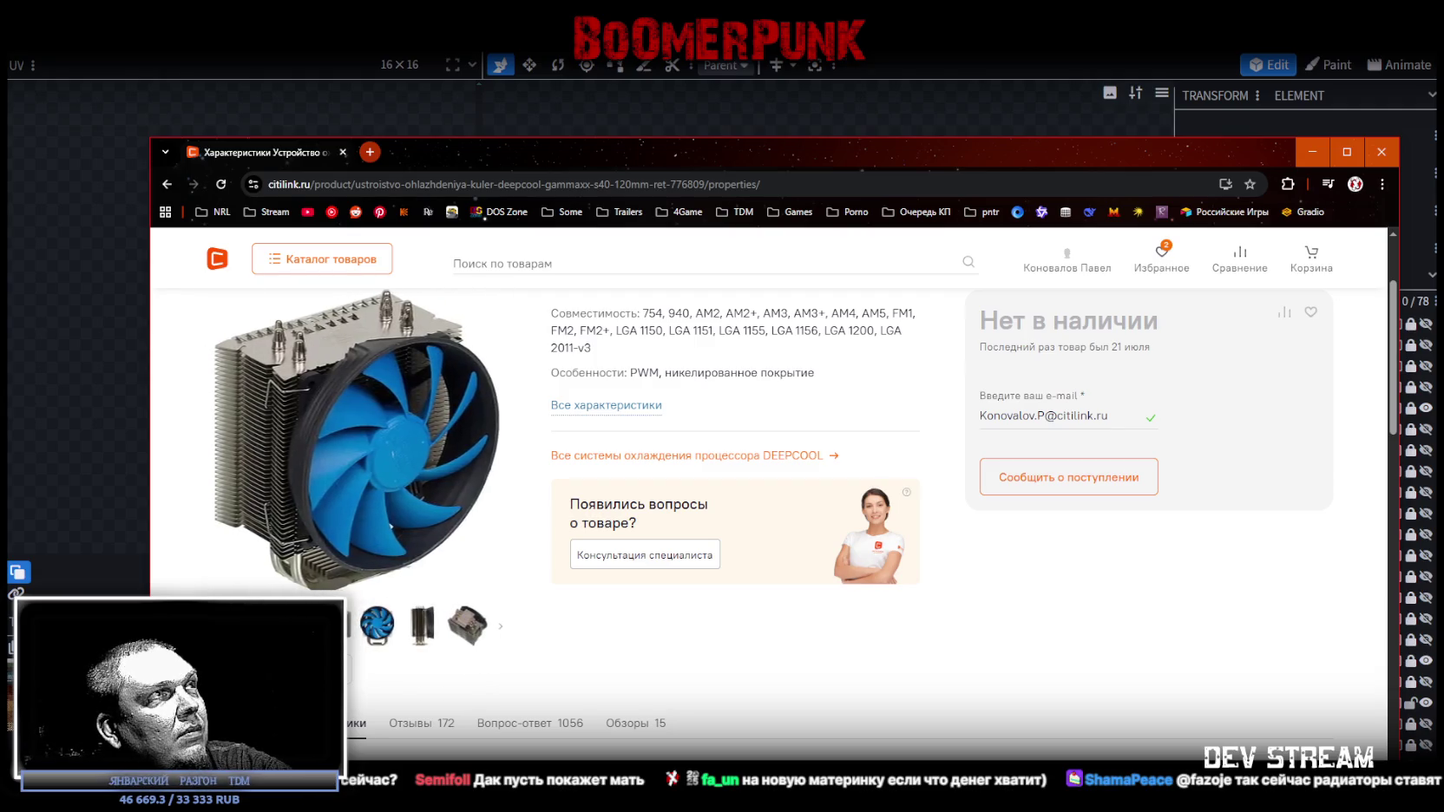
scroll(375, 661, "down", 3)
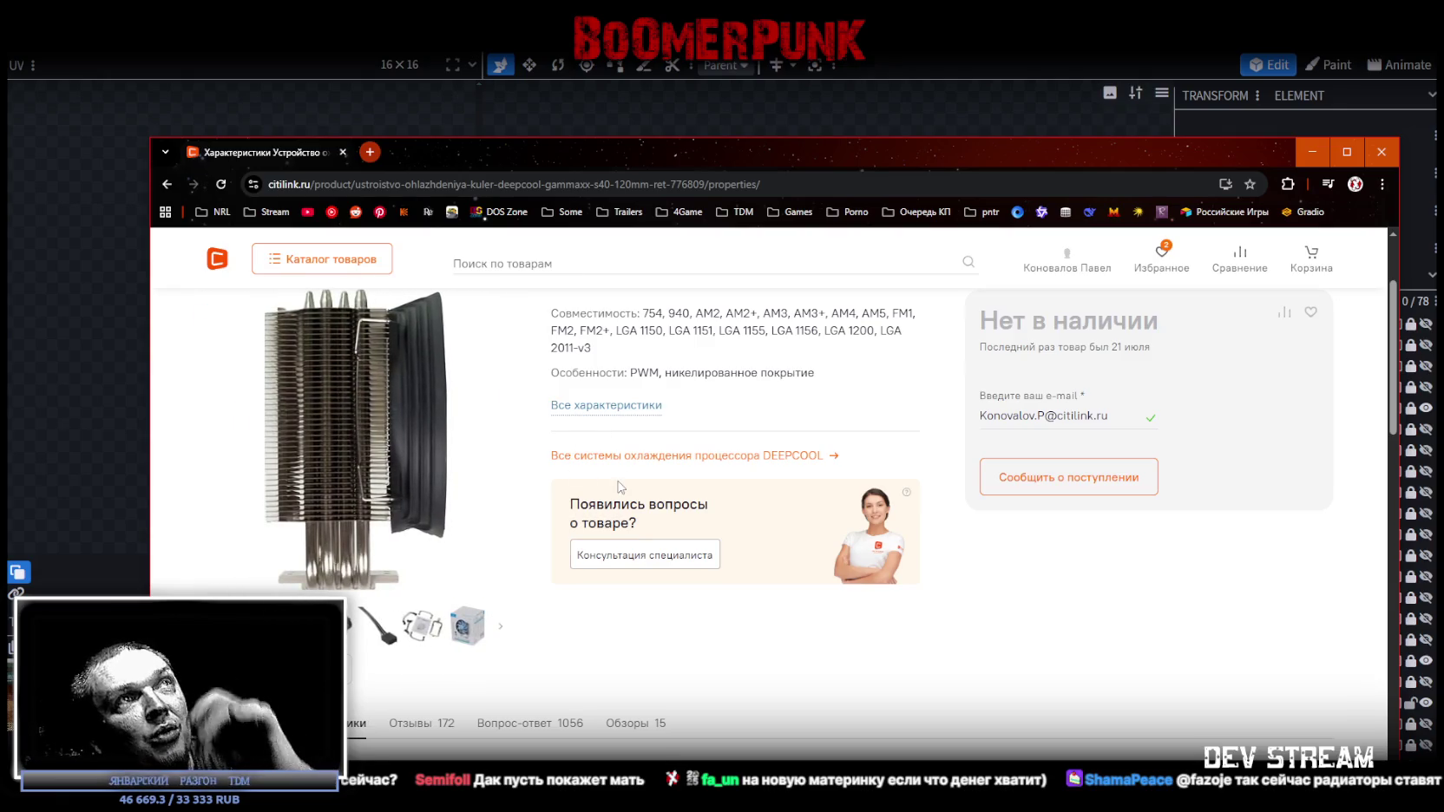
left_click_drag(807, 153, 800, 4)
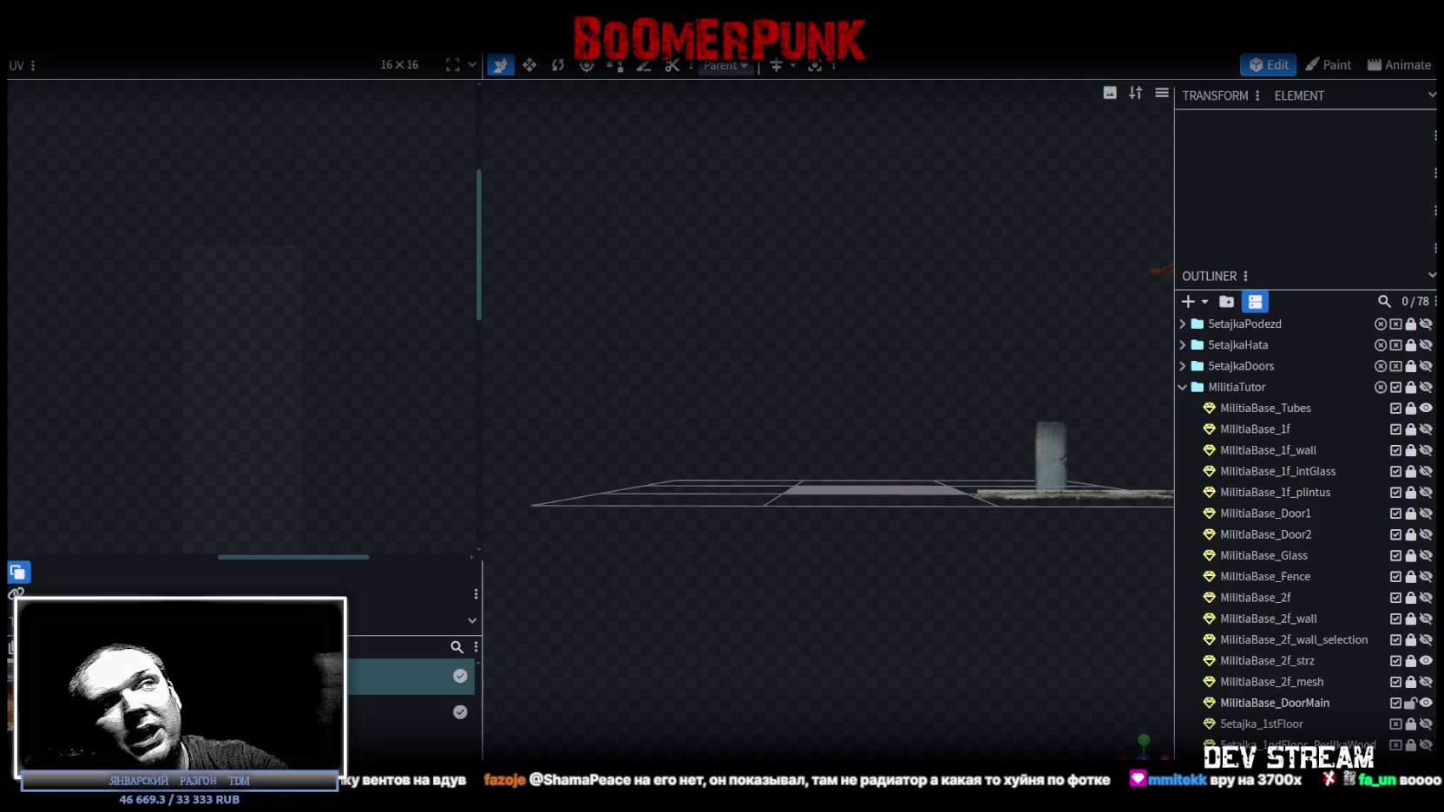
- Unlock MilitiaBase_2f, make its floor boards and doors visible, and select MilitiaBase_2f_strz
scroll(868, 501, "down", 2)
mouse_move(867, 501)
left_mouse_down()
mouse_move(955, 597)
mouse_move(1076, 533)
mouse_move(743, 594)
mouse_move(879, 635)
mouse_move(883, 620)
left_mouse_up()
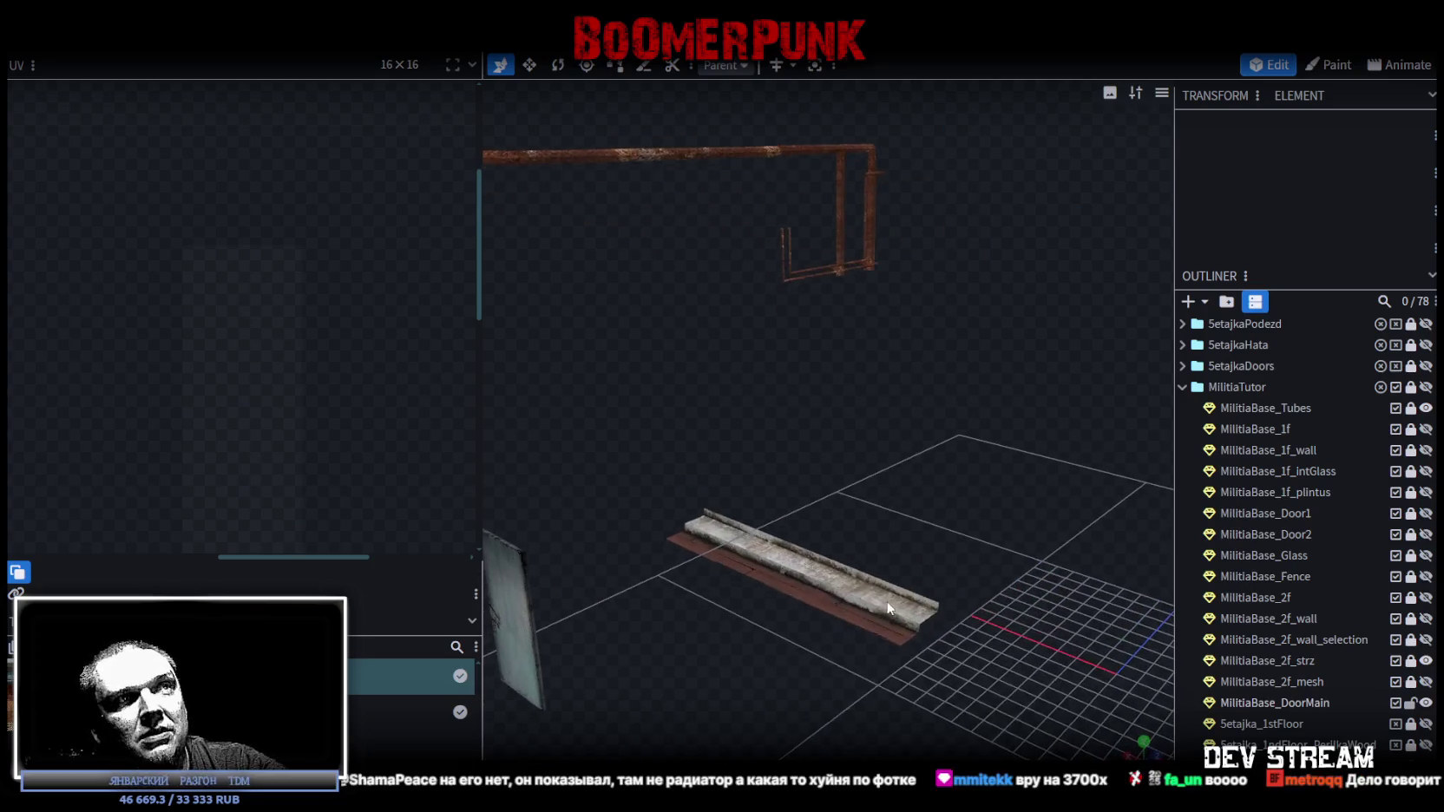
scroll(761, 587, "up", 3)
scroll(761, 587, "down", 2)
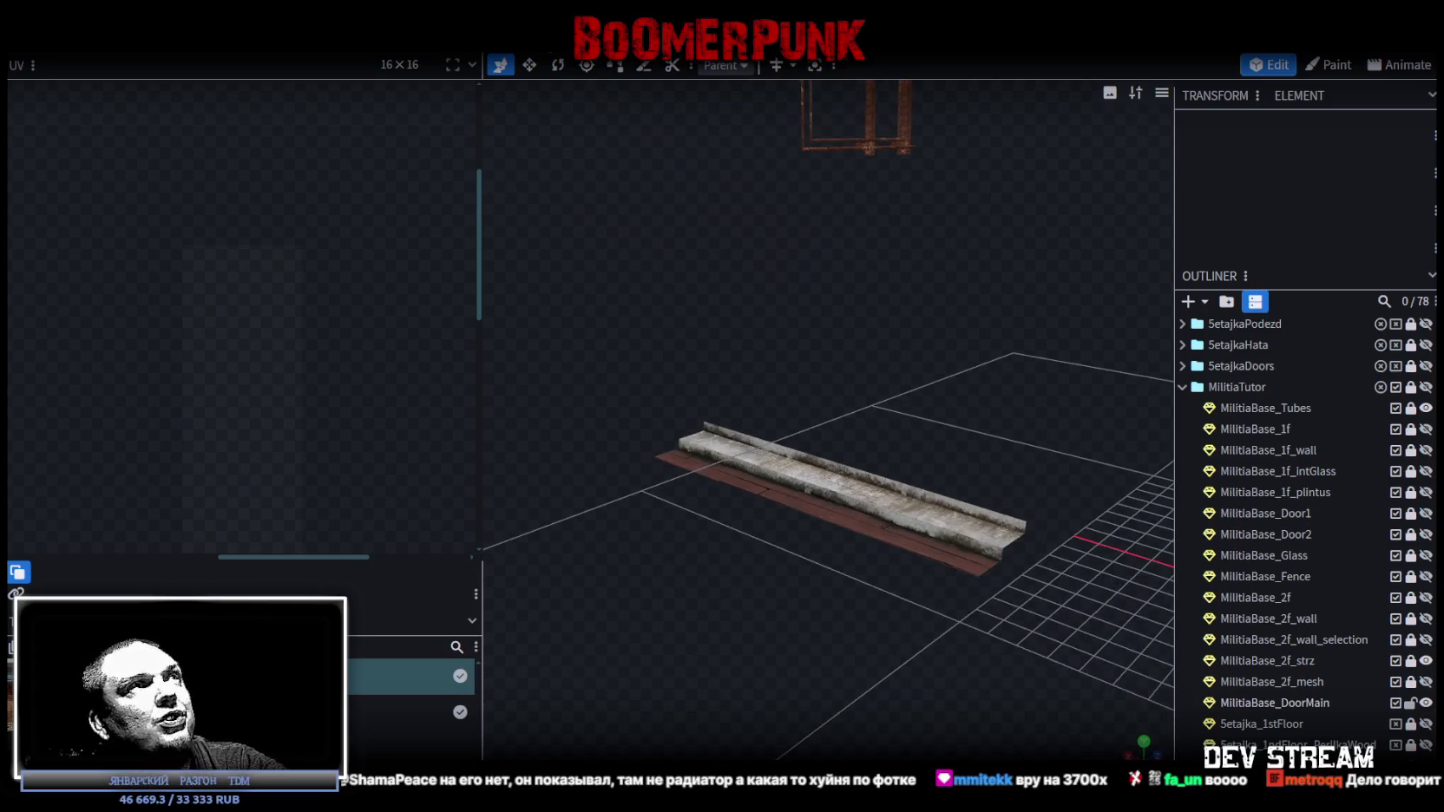
scroll(1300, 639, "down", 3)
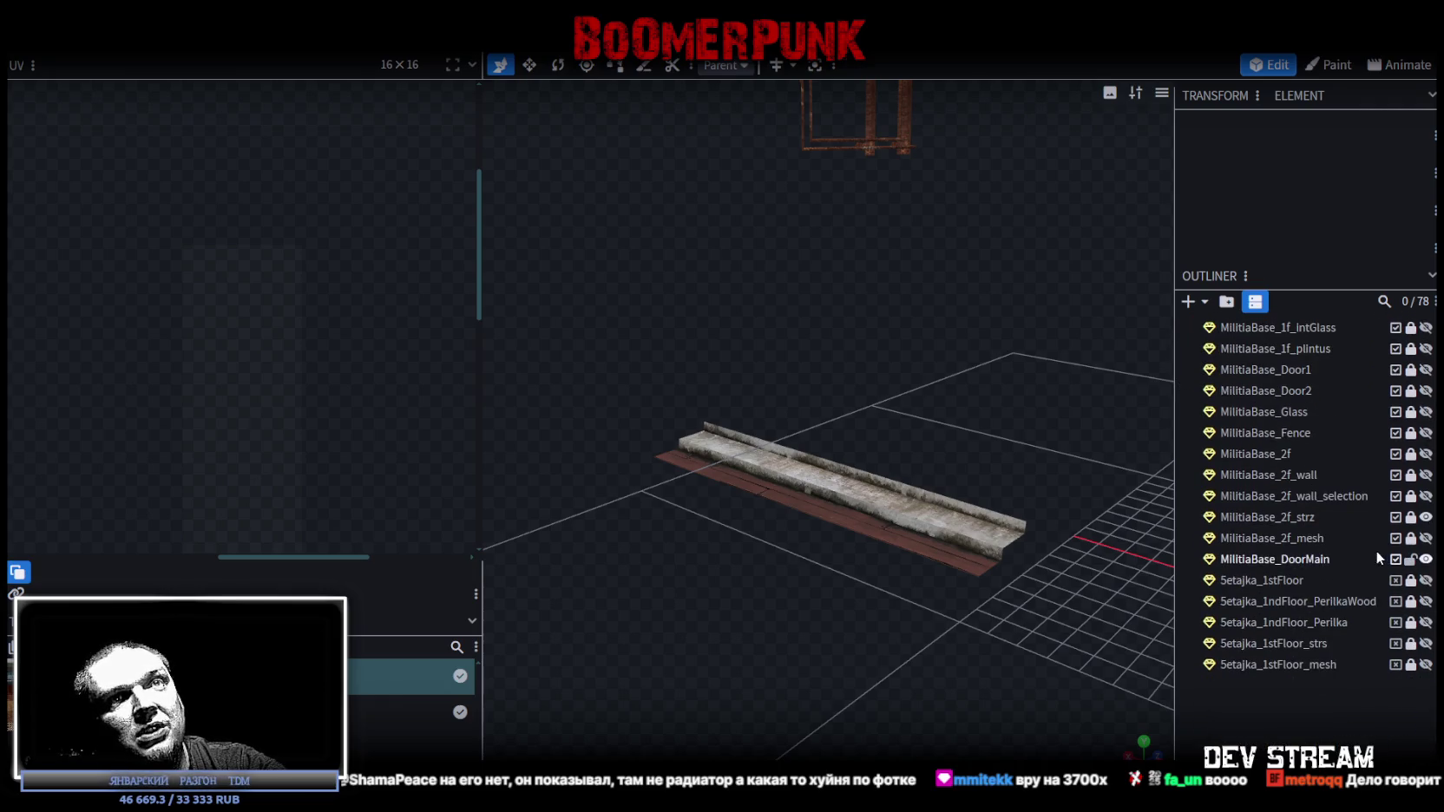
scroll(1376, 550, "up", 4)
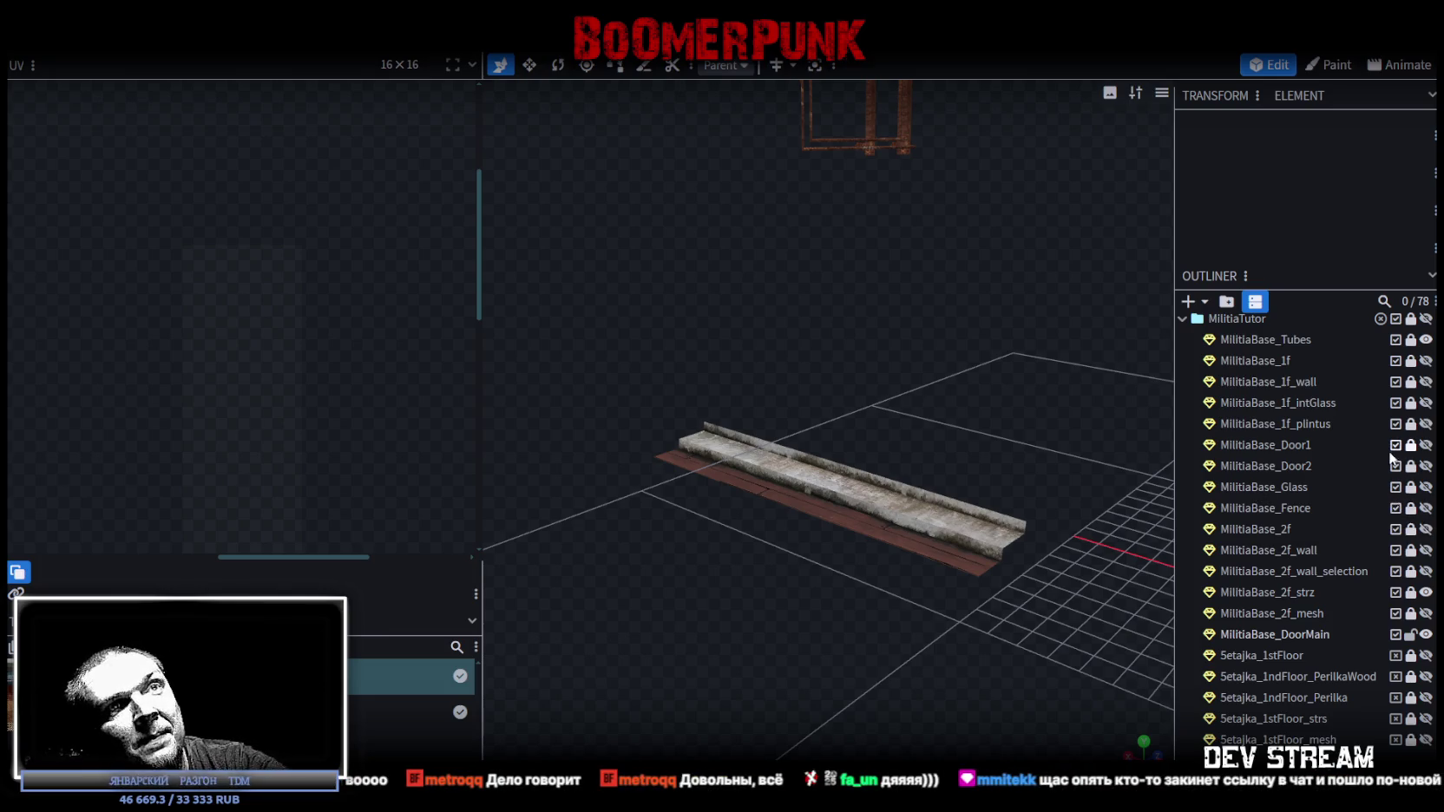
left_click(1409, 530)
left_click(1270, 529)
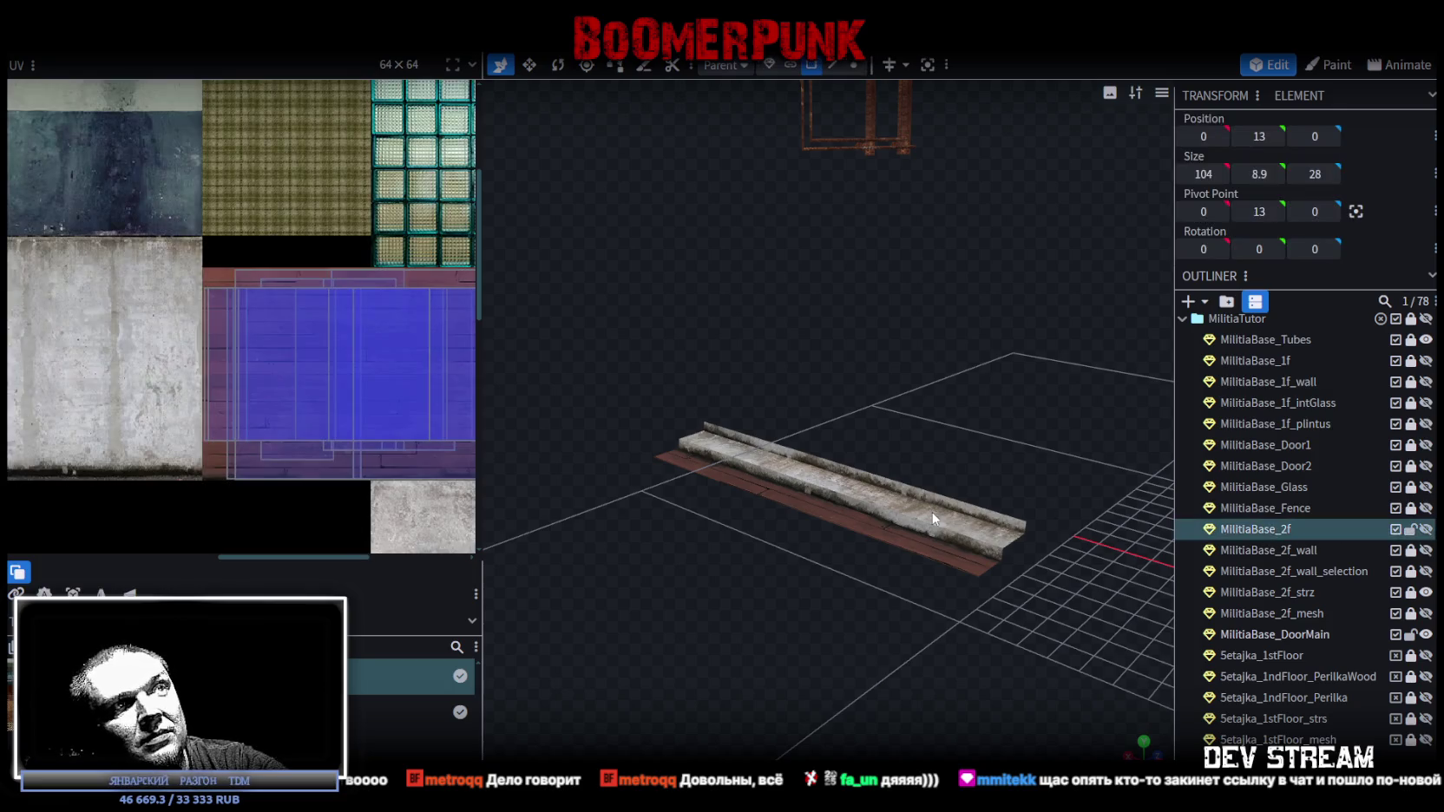
left_click(1426, 530)
mouse_move(857, 528)
left_mouse_down()
mouse_move(875, 511)
mouse_move(975, 628)
mouse_move(876, 574)
mouse_move(865, 592)
mouse_move(958, 608)
mouse_move(875, 606)
mouse_move(920, 587)
mouse_move(911, 614)
mouse_move(925, 617)
left_mouse_up()
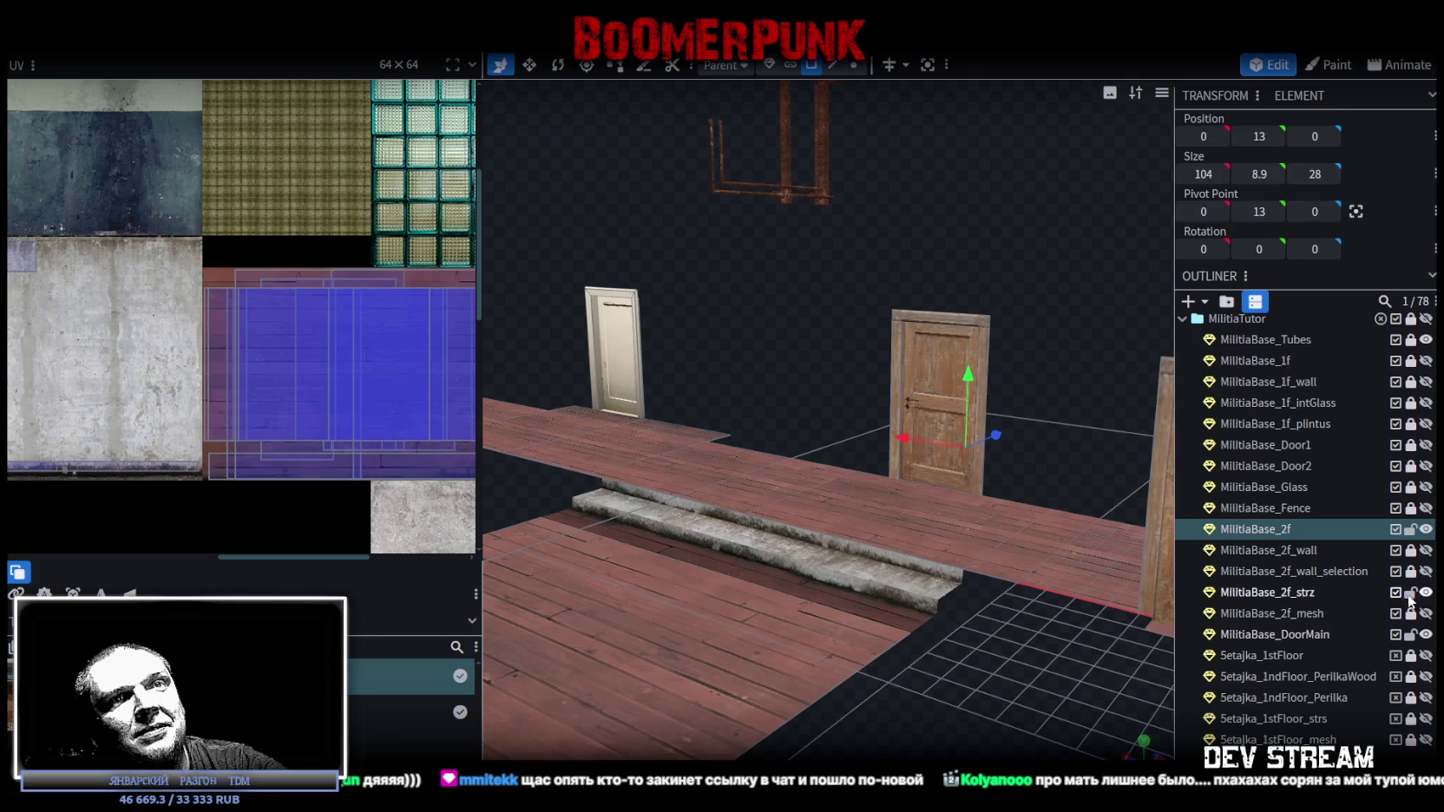
left_click(1264, 595)
left_click(872, 560)
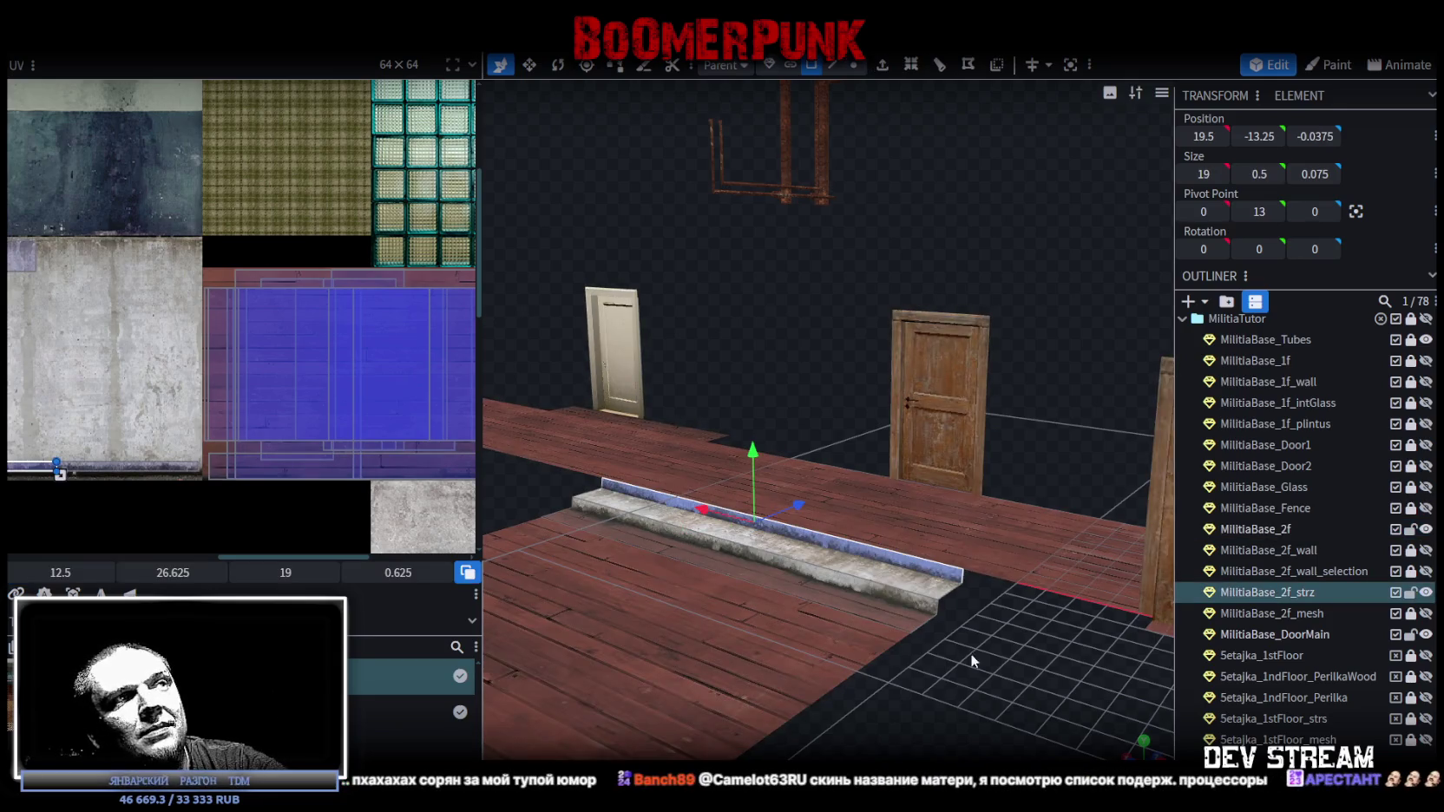
left_click_drag(970, 654, 964, 604)
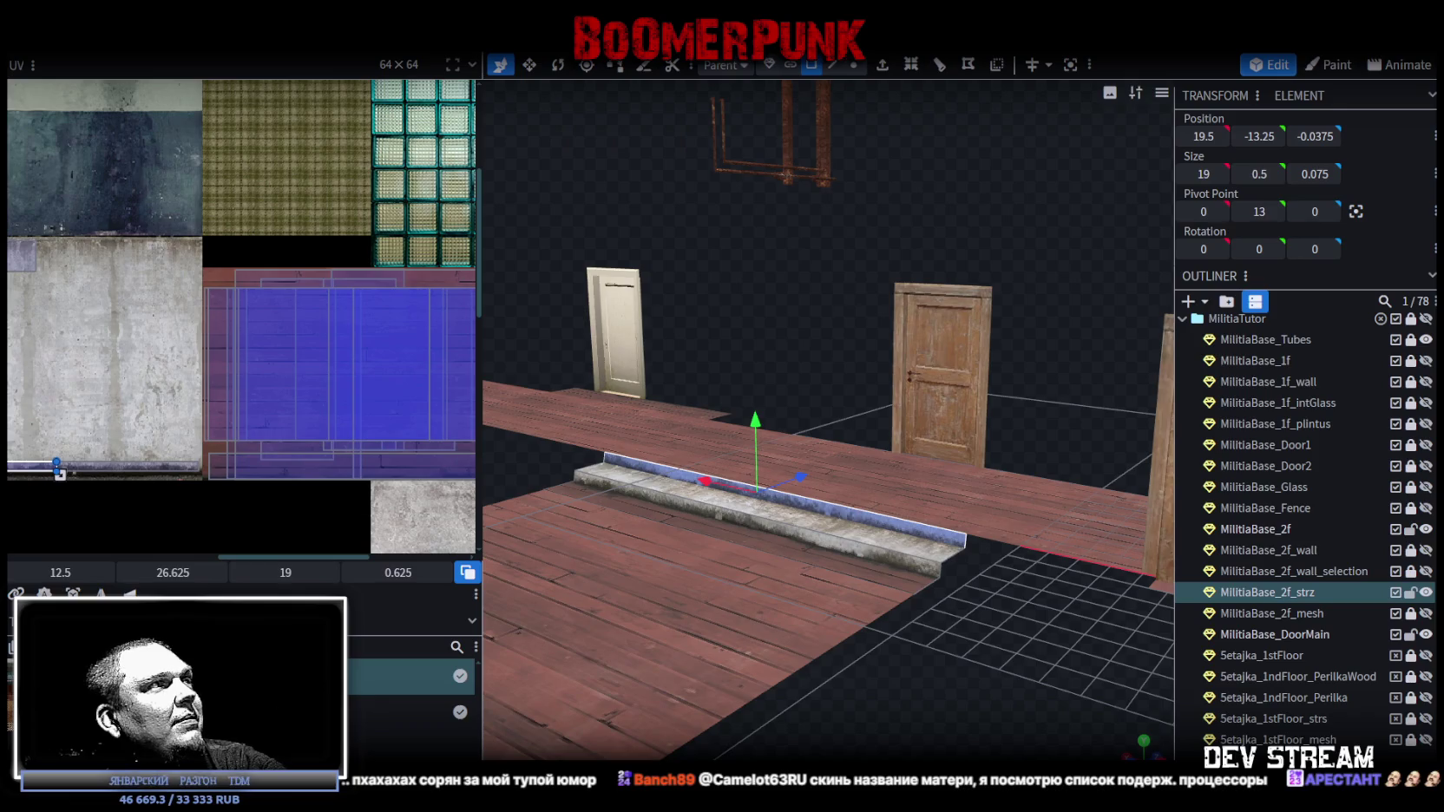
left_click(936, 687)
mouse_move(937, 688)
left_mouse_down()
mouse_move(975, 697)
mouse_move(832, 742)
mouse_move(911, 720)
left_mouse_up()
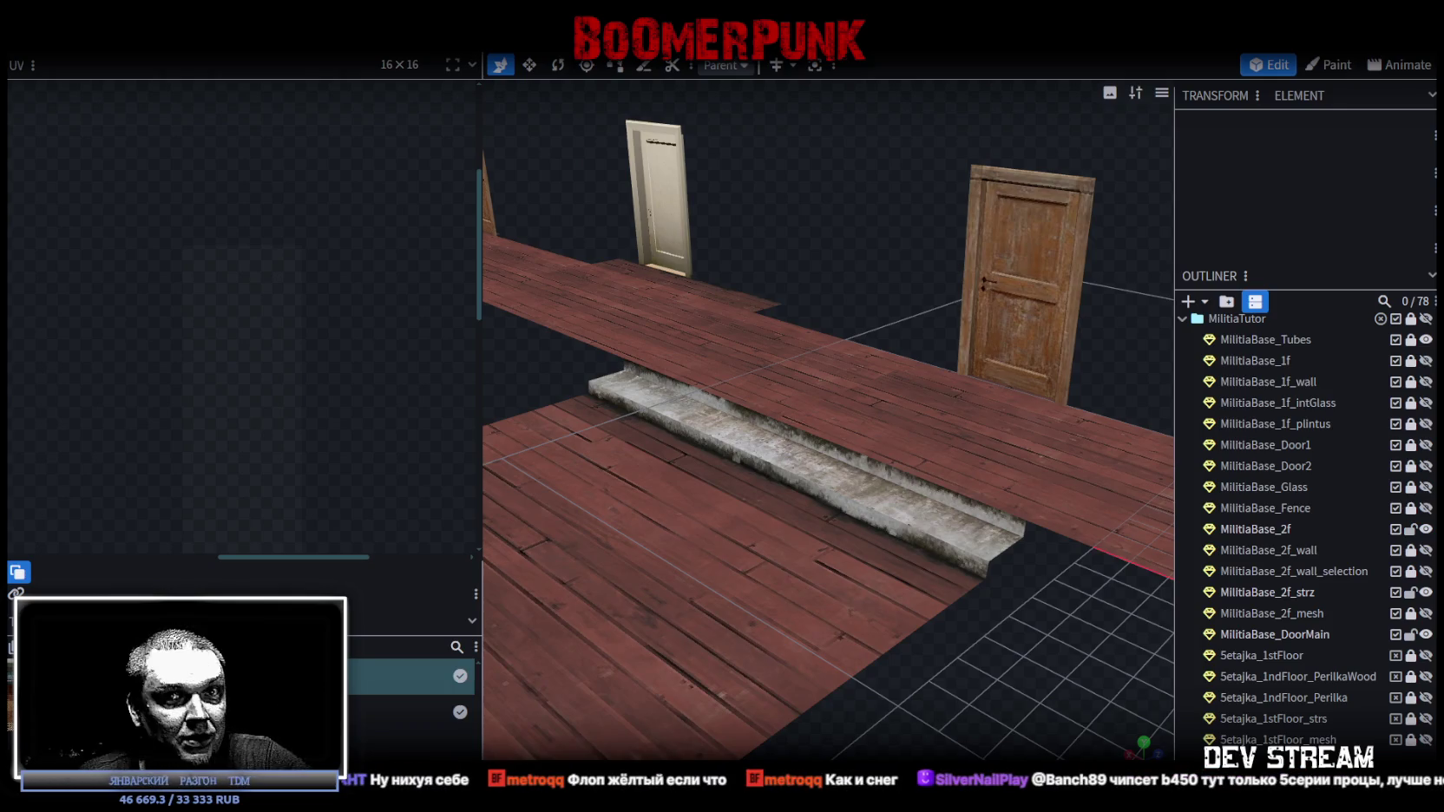
- Select the stone step and view the stair and doors from the front
left_click_drag(929, 673, 953, 655)
left_click(1013, 503)
left_click_drag(1001, 586, 1000, 604)
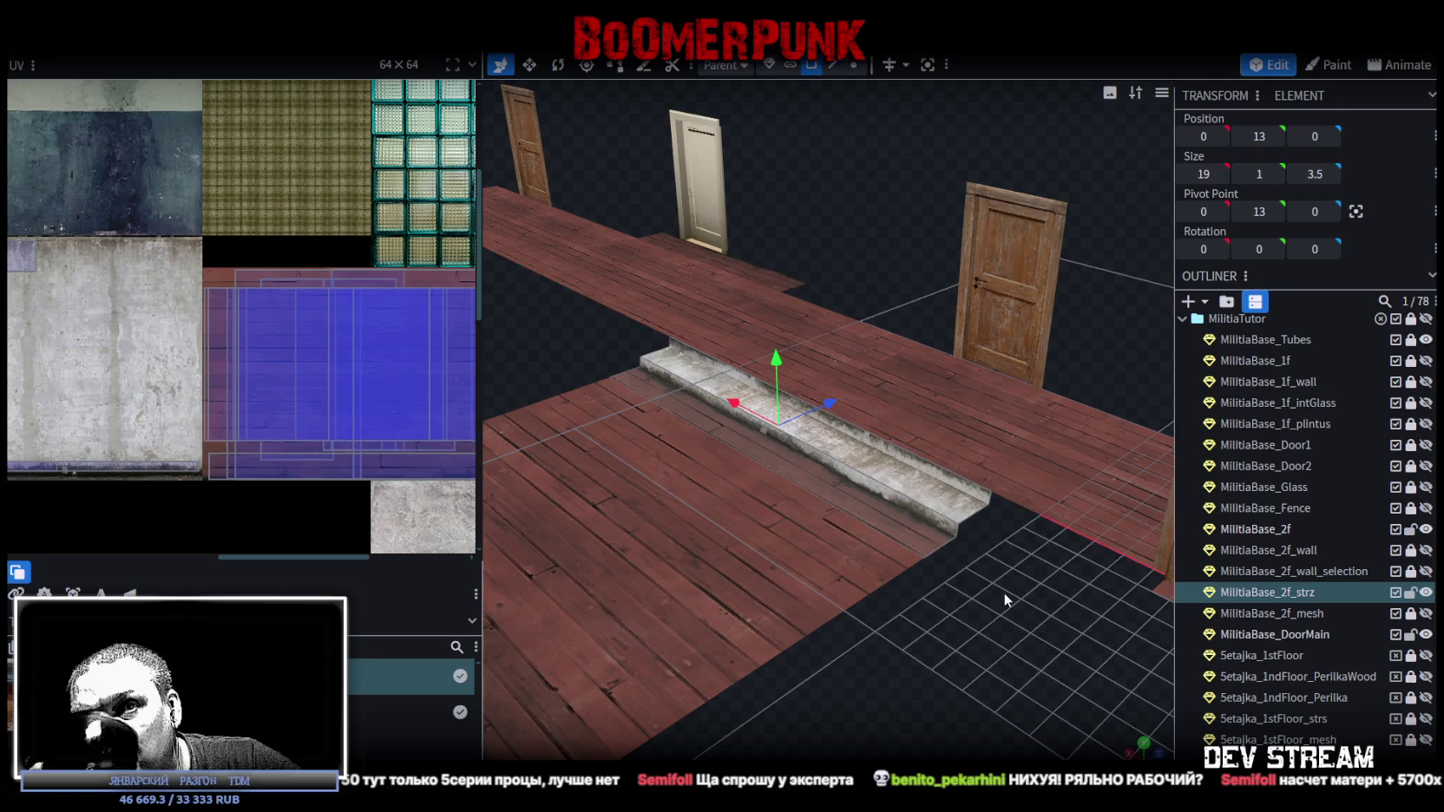
mouse_move(1004, 592)
left_mouse_down()
mouse_move(1097, 621)
mouse_move(956, 636)
mouse_move(1007, 650)
mouse_move(876, 527)
left_mouse_up()
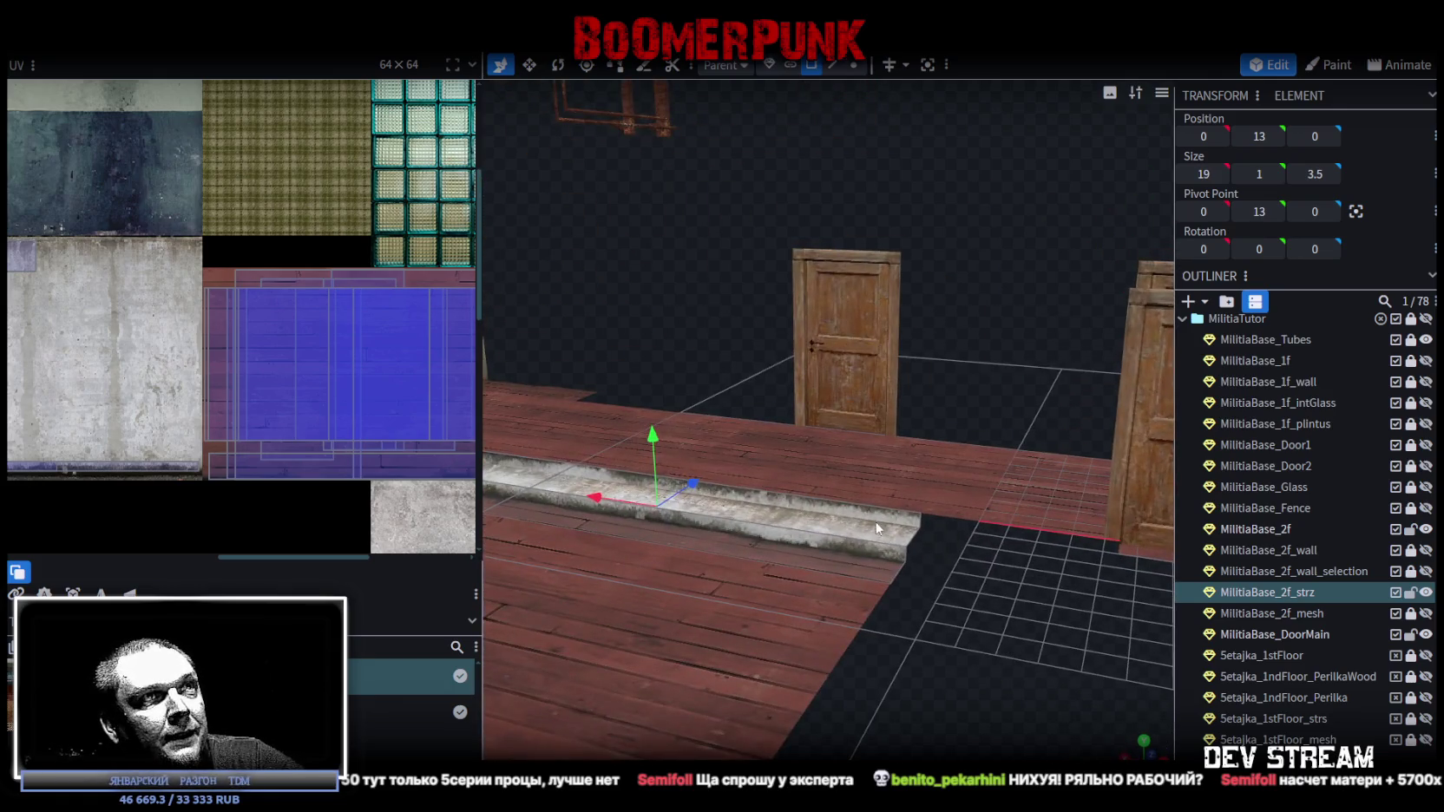
- Move the stair's top-face UV onto the concrete band at 15.5, 26.75 and save Build0Tutor.bbmodel
left_click(869, 516)
scroll(40, 465, "up", 1)
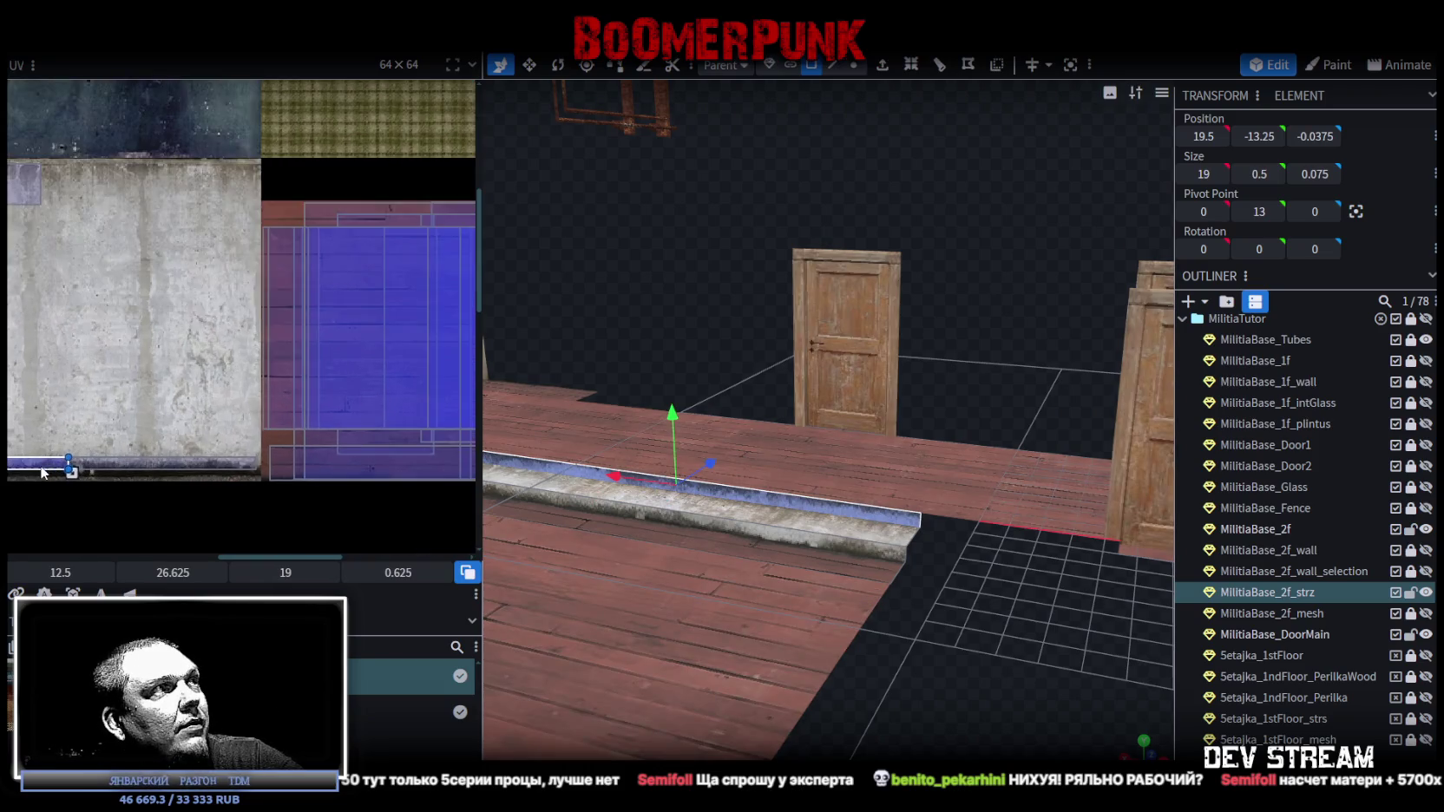
scroll(40, 465, "up", 3)
left_click_drag(130, 391, 236, 387)
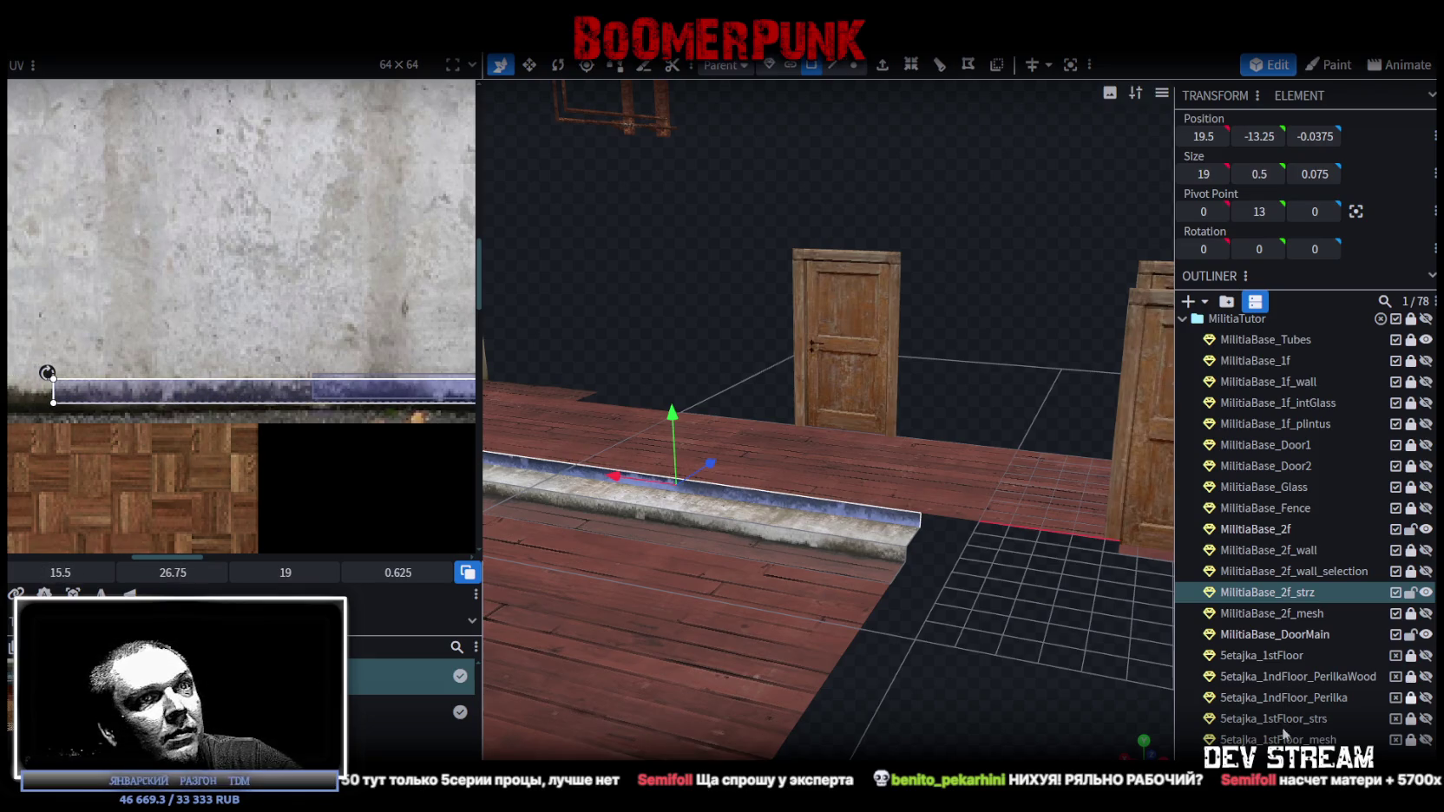
left_click(1148, 717)
mouse_move(1147, 717)
left_mouse_down()
mouse_move(947, 658)
mouse_move(1056, 649)
mouse_move(1024, 614)
mouse_move(947, 658)
mouse_move(964, 627)
mouse_move(945, 637)
left_mouse_up()
key("ctrl+s")
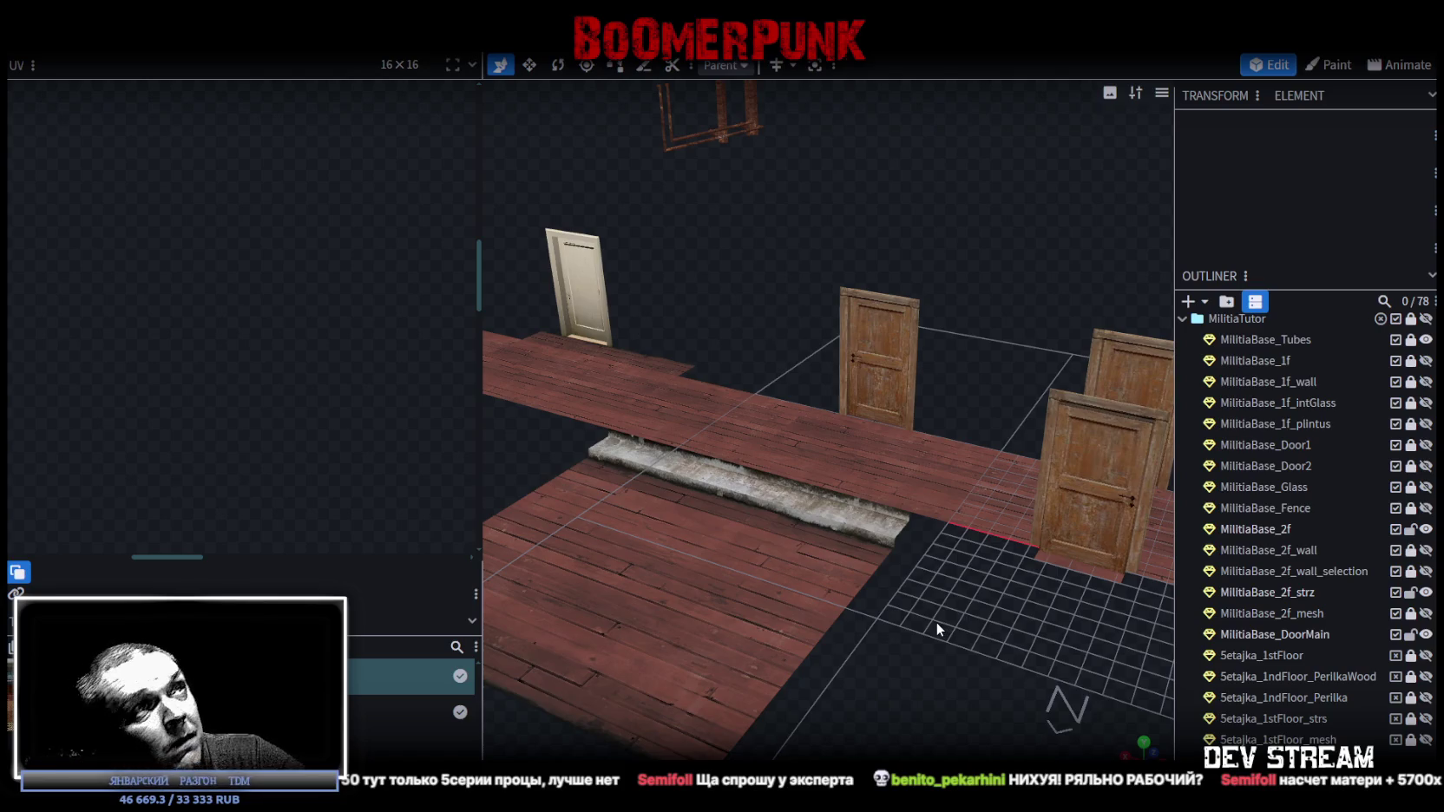
- Show the MilitiaBase_2f_wall concrete walls and select the wall object
mouse_move(929, 631)
left_mouse_down()
mouse_move(891, 547)
mouse_move(869, 573)
mouse_move(924, 618)
mouse_move(875, 563)
mouse_move(1038, 604)
mouse_move(768, 568)
mouse_move(798, 564)
left_mouse_up()
left_click(1426, 550)
mouse_move(993, 615)
left_mouse_down()
mouse_move(787, 674)
mouse_move(906, 694)
mouse_move(967, 683)
mouse_move(934, 658)
mouse_move(973, 663)
mouse_move(812, 293)
mouse_move(553, 535)
mouse_move(647, 549)
left_mouse_up()
left_click(810, 293)
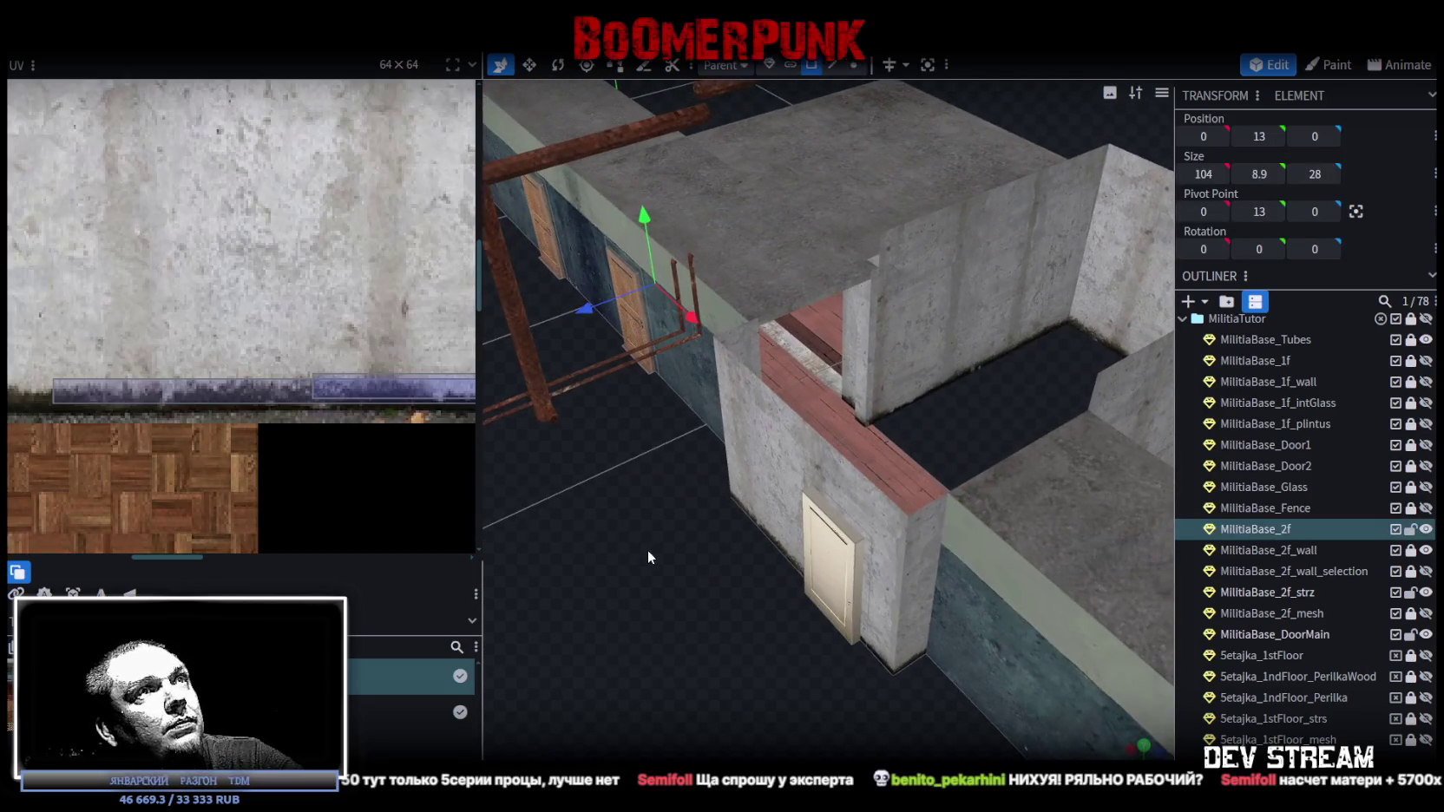
left_click(786, 406)
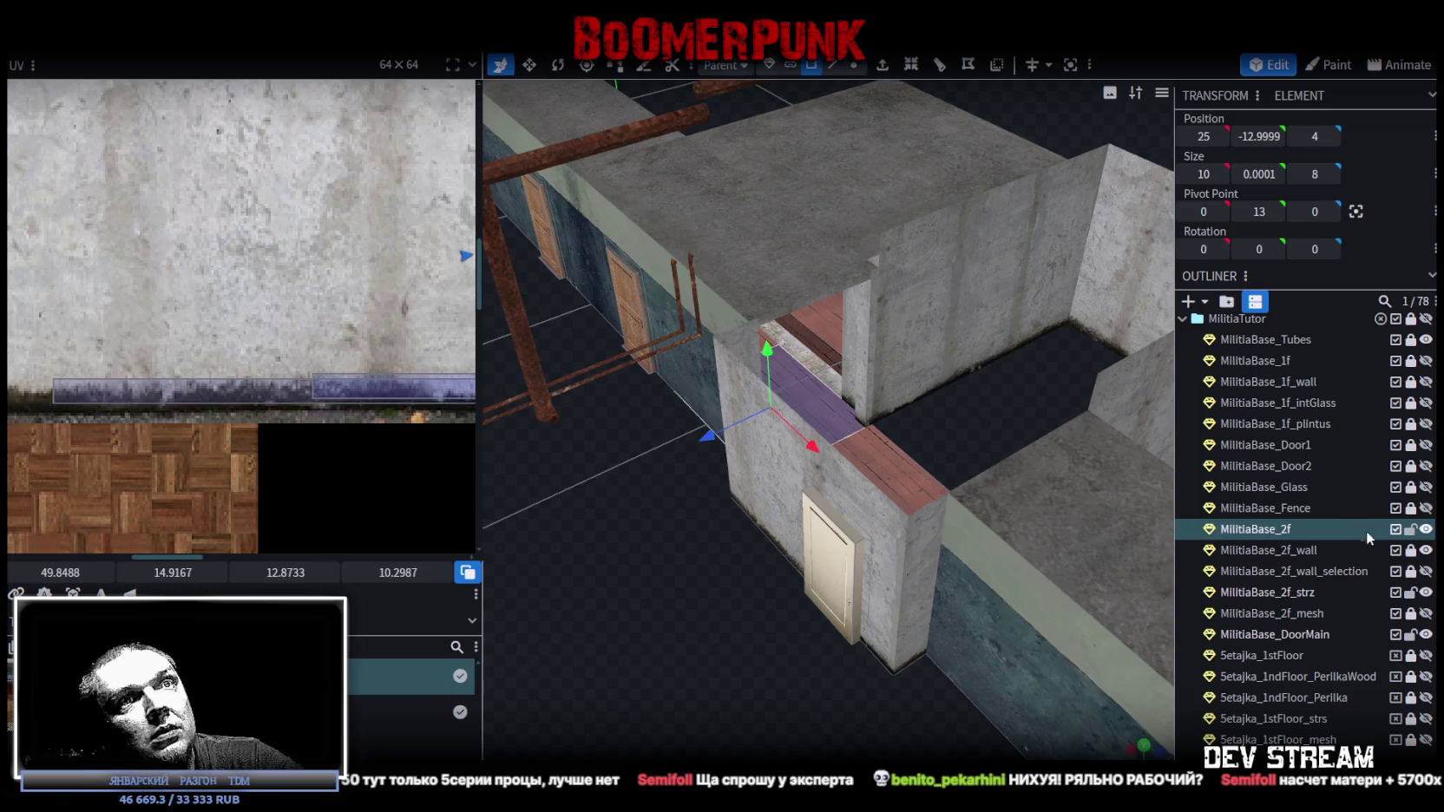
left_click(1380, 552)
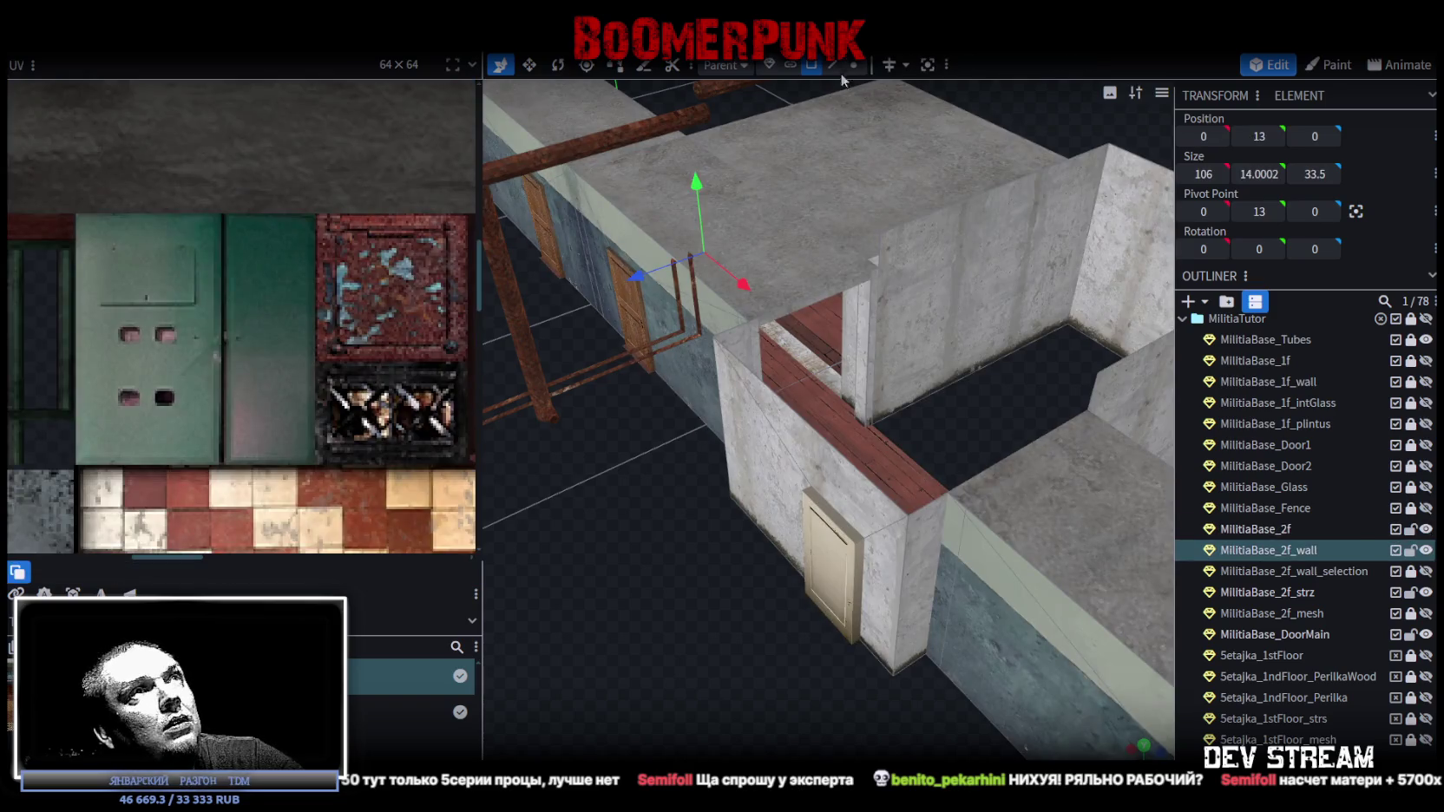
- Extrude the wall-top edge over the doorway in direction Z- with extend 10
left_click(831, 65)
left_click(812, 432)
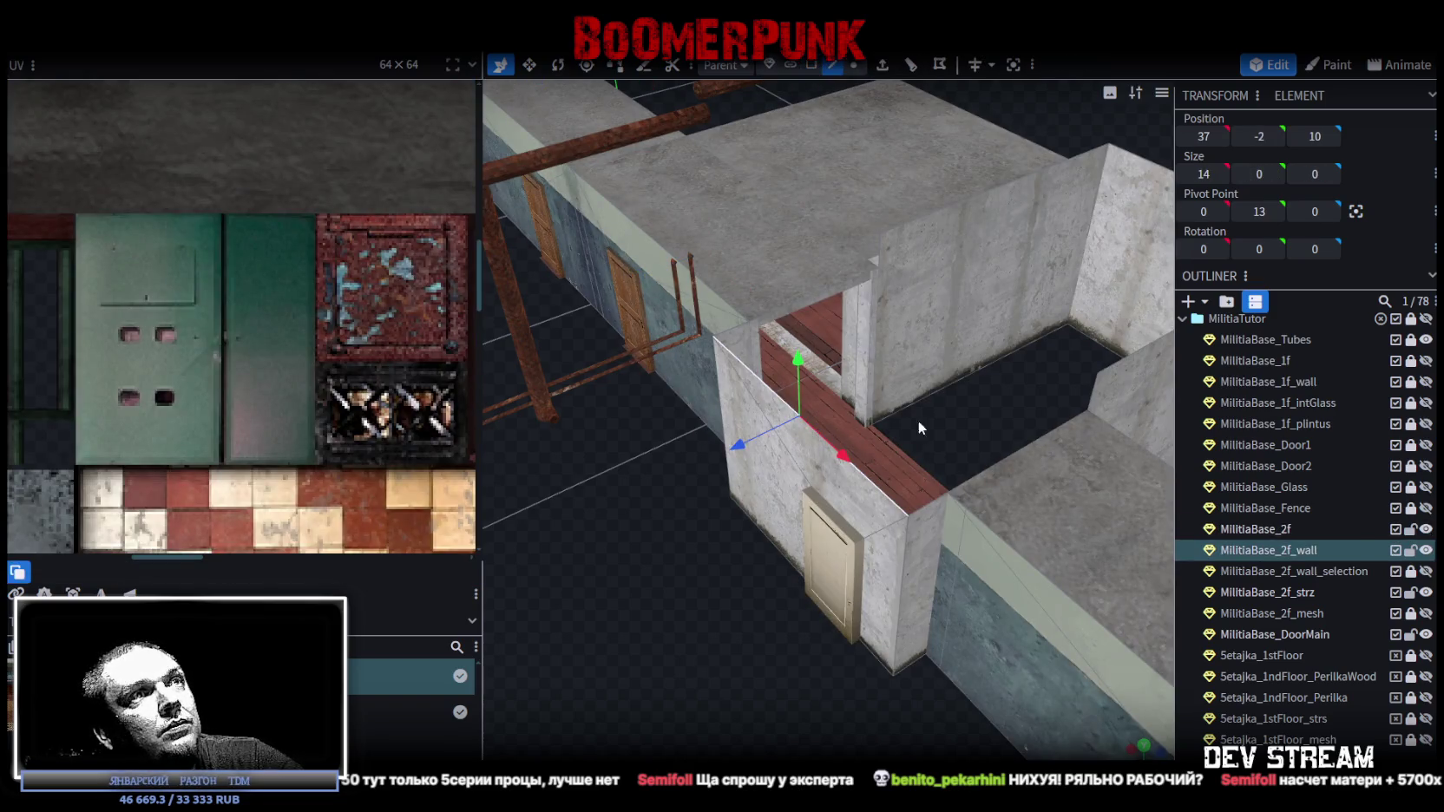
left_click_drag(918, 428, 945, 441)
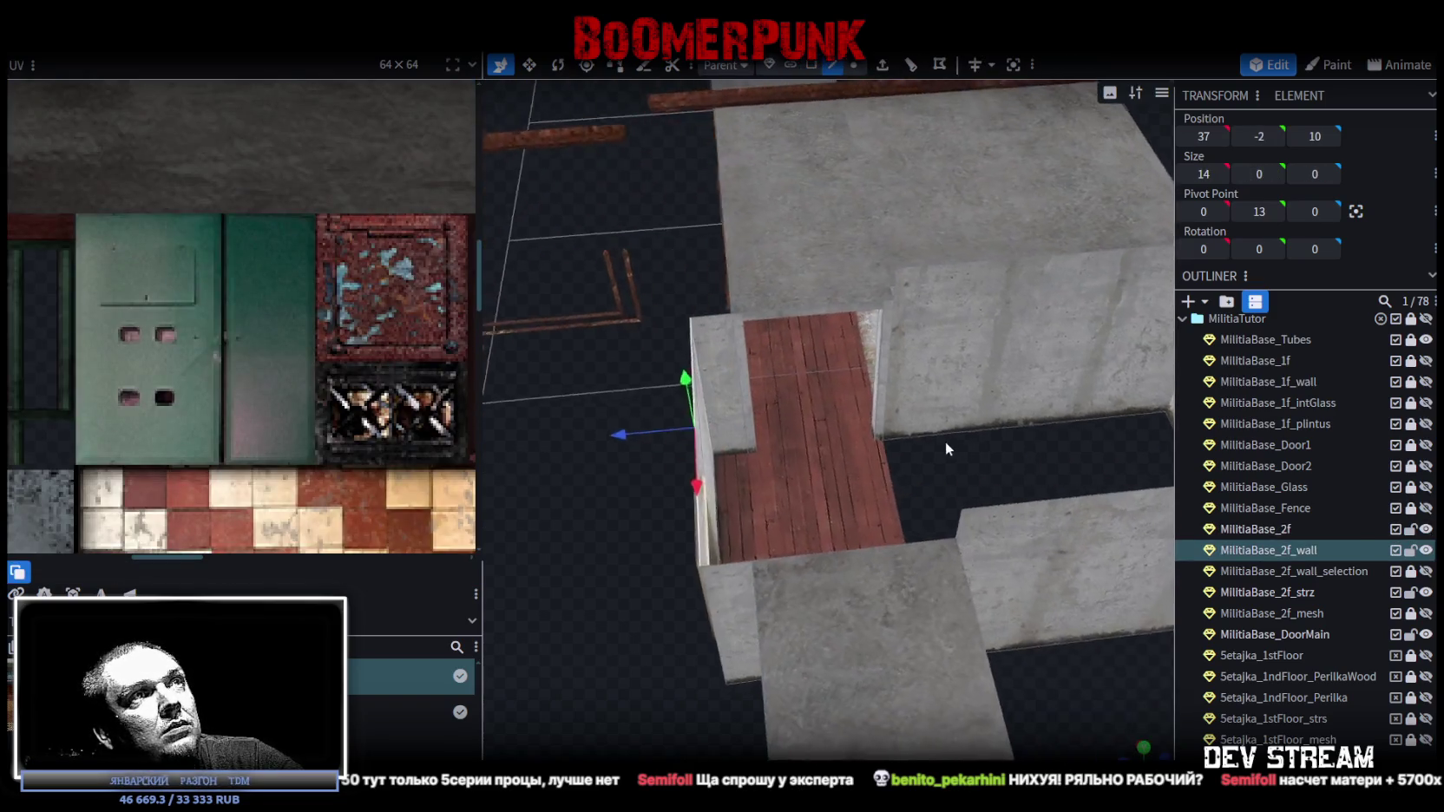
left_click(884, 67)
left_click(855, 750)
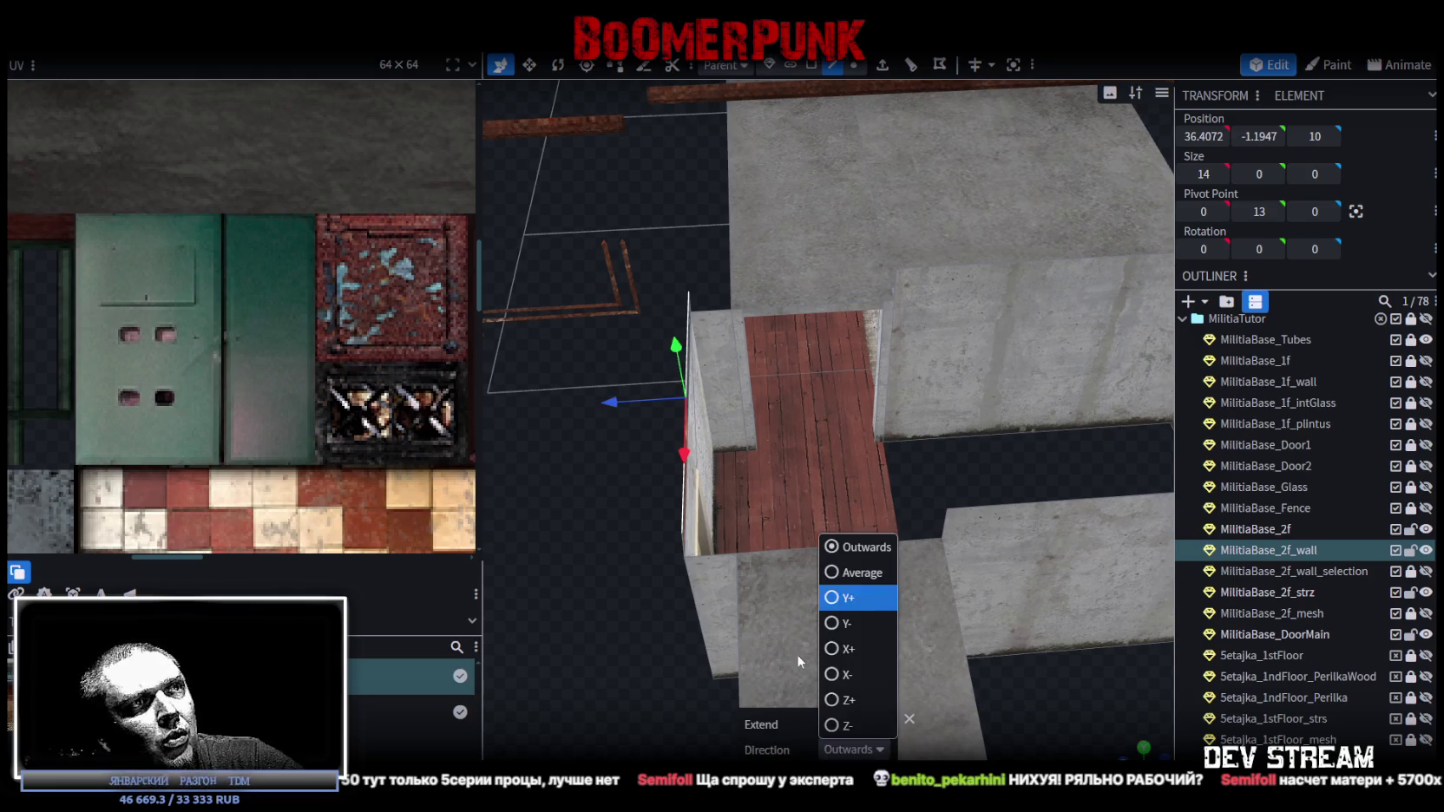
left_click(846, 726)
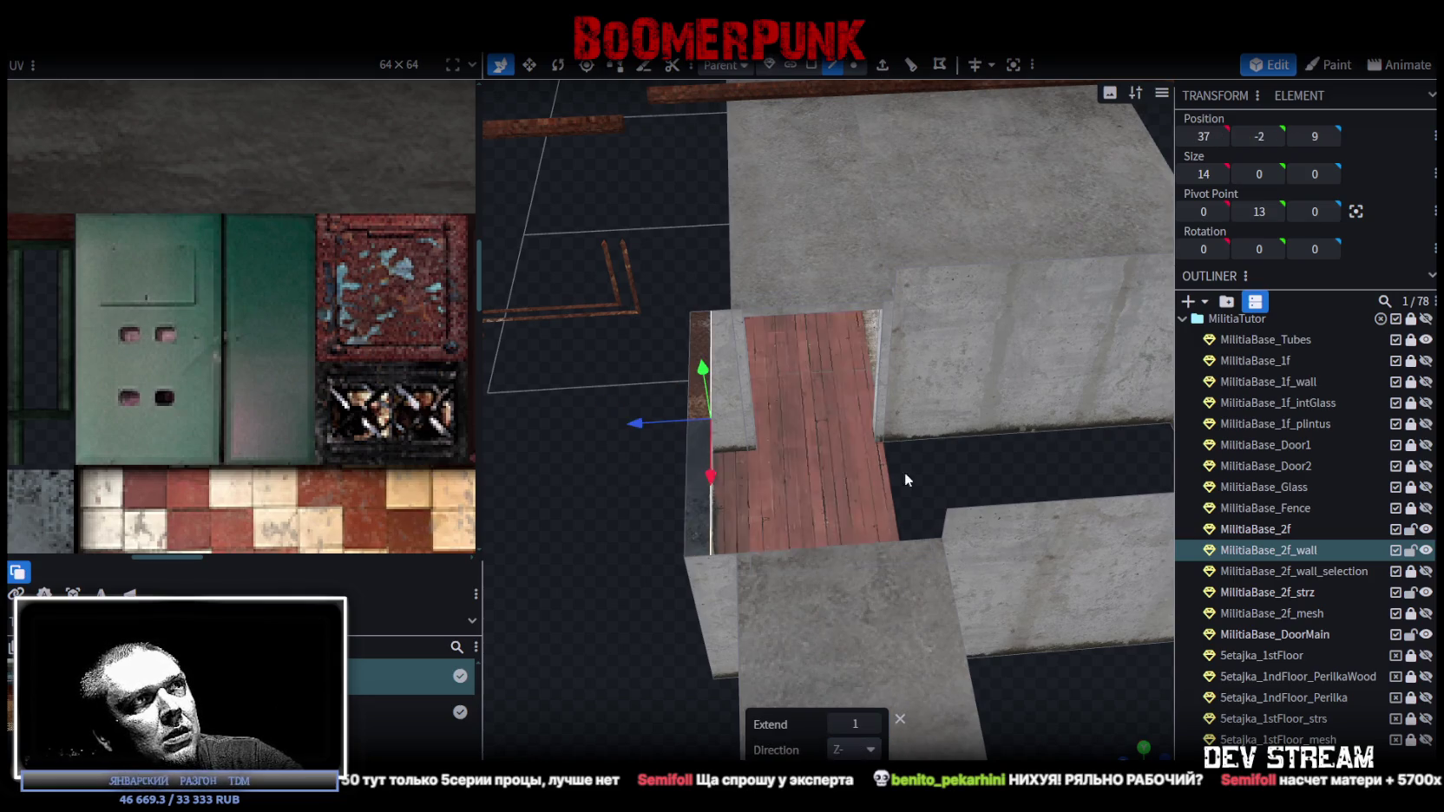
left_click(874, 726)
left_click(874, 725)
left_click(874, 726)
left_click(874, 725)
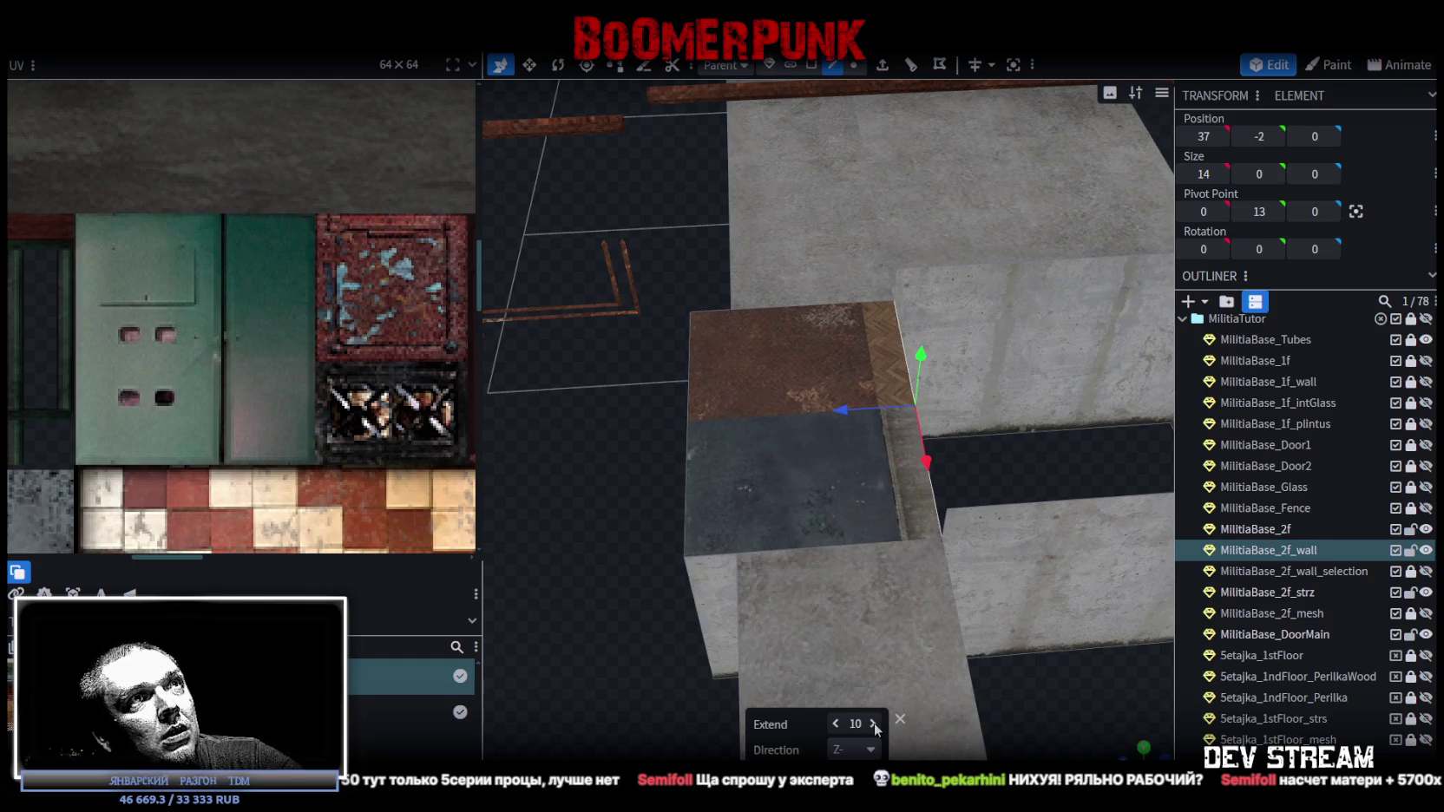
- Lower the extruded part by one unit and merge overlapping vertices (2 in 2 locations)
mouse_move(1036, 446)
left_mouse_down()
mouse_move(868, 448)
mouse_move(840, 262)
mouse_move(868, 273)
mouse_move(862, 346)
mouse_move(895, 437)
mouse_move(704, 275)
mouse_move(682, 228)
mouse_move(923, 594)
mouse_move(855, 550)
mouse_move(646, 512)
mouse_move(927, 545)
mouse_move(986, 570)
mouse_move(887, 580)
mouse_move(985, 579)
left_mouse_up()
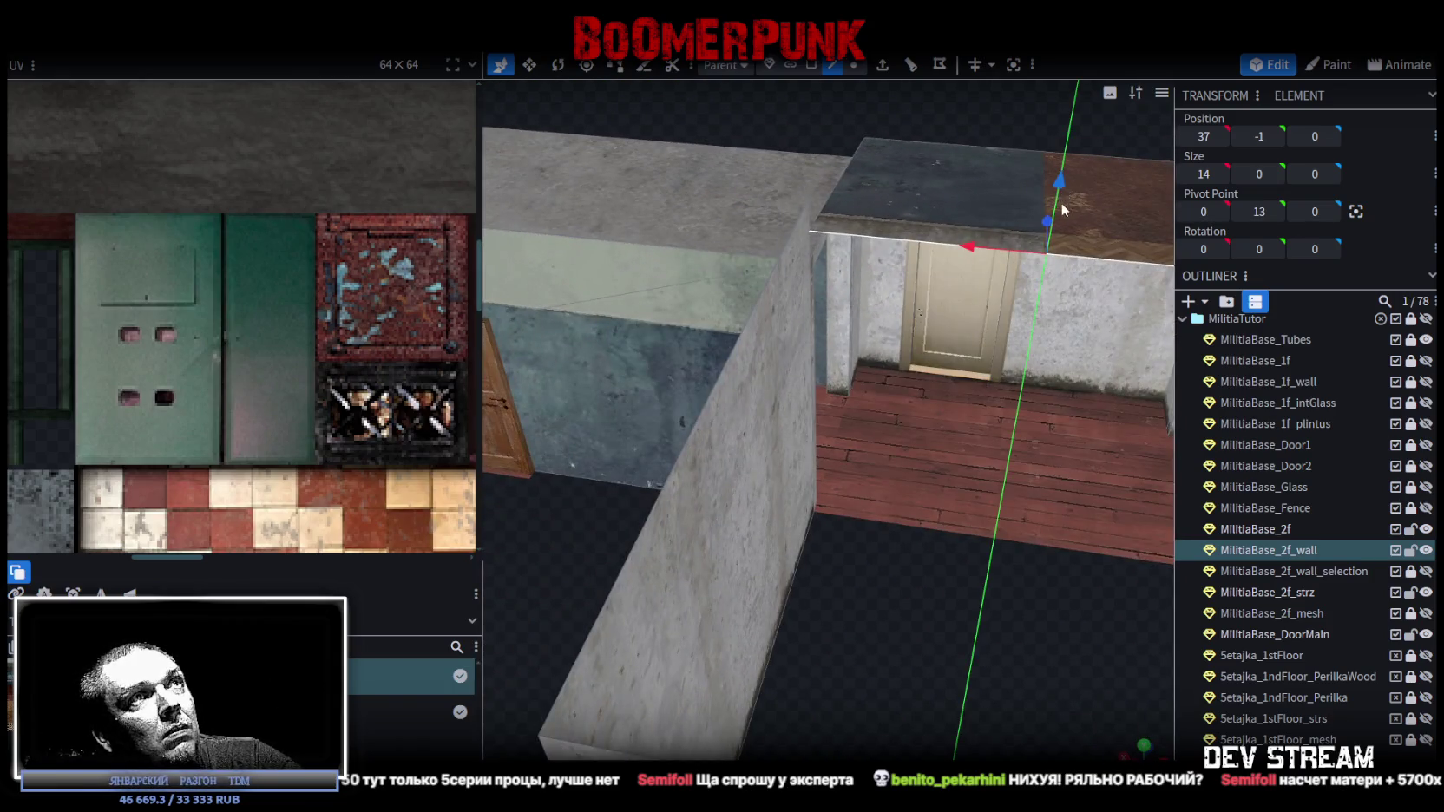
left_click_drag(1060, 202, 1058, 224)
left_click(645, 188)
left_click_drag(871, 620, 910, 613)
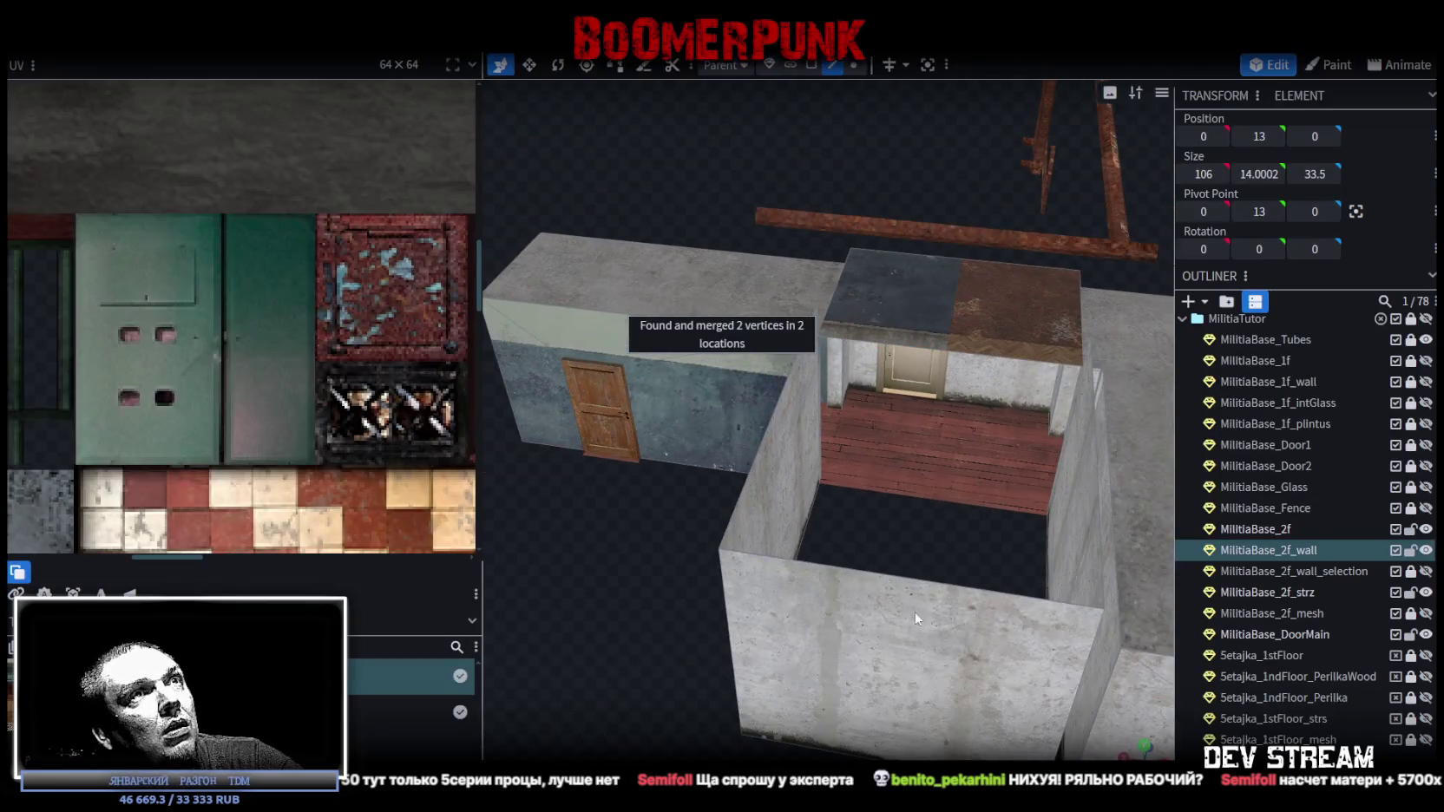
- Snap the block's vertices onto the wall's vertices and merge them (6 in 4 locations)
left_click(854, 64)
left_click_drag(792, 607, 897, 604)
left_click_drag(961, 252, 963, 260)
left_click(744, 191)
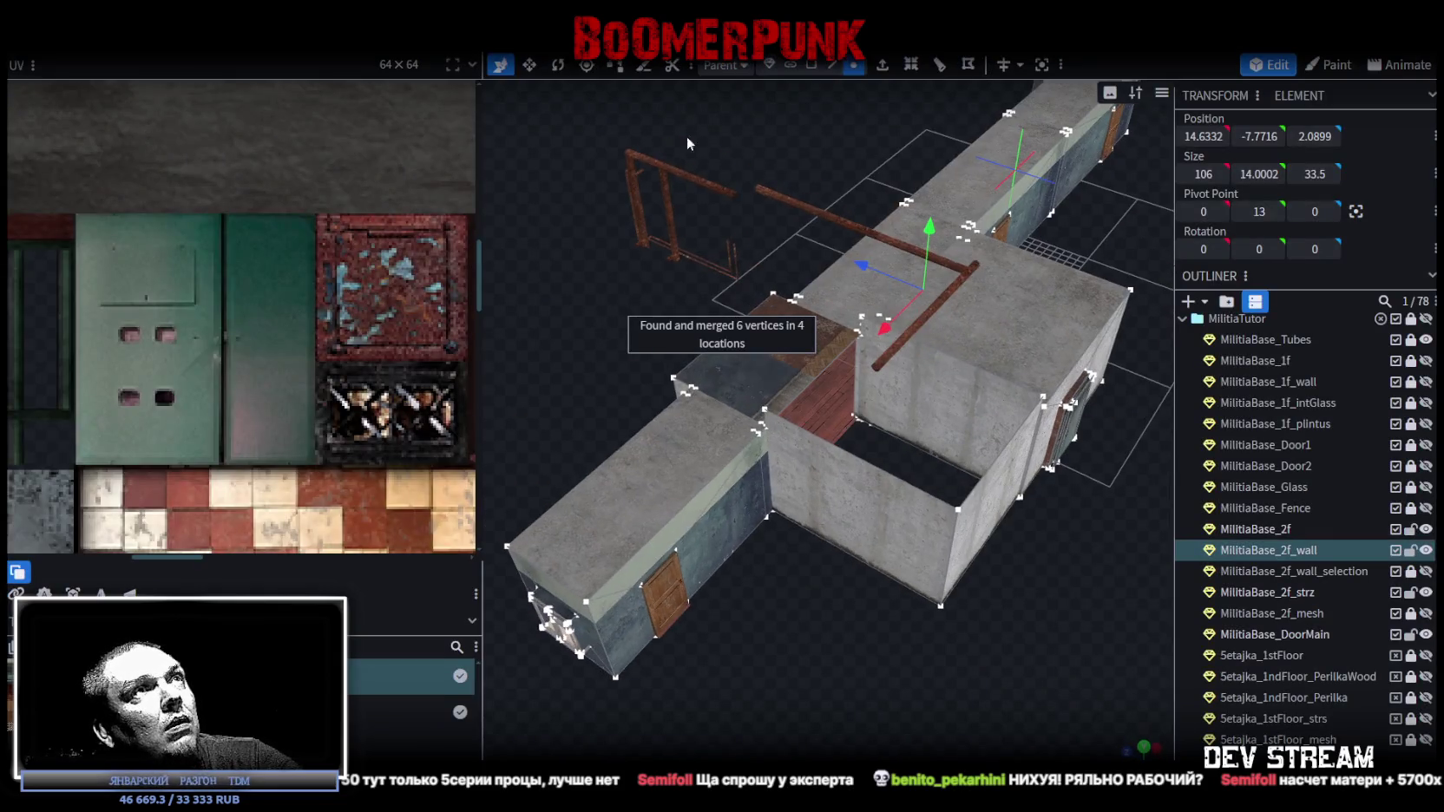
left_click(810, 64)
- Move the new block's top-face UV onto the grey concrete and refit it there
left_click(767, 352)
scroll(282, 313, "down", 6)
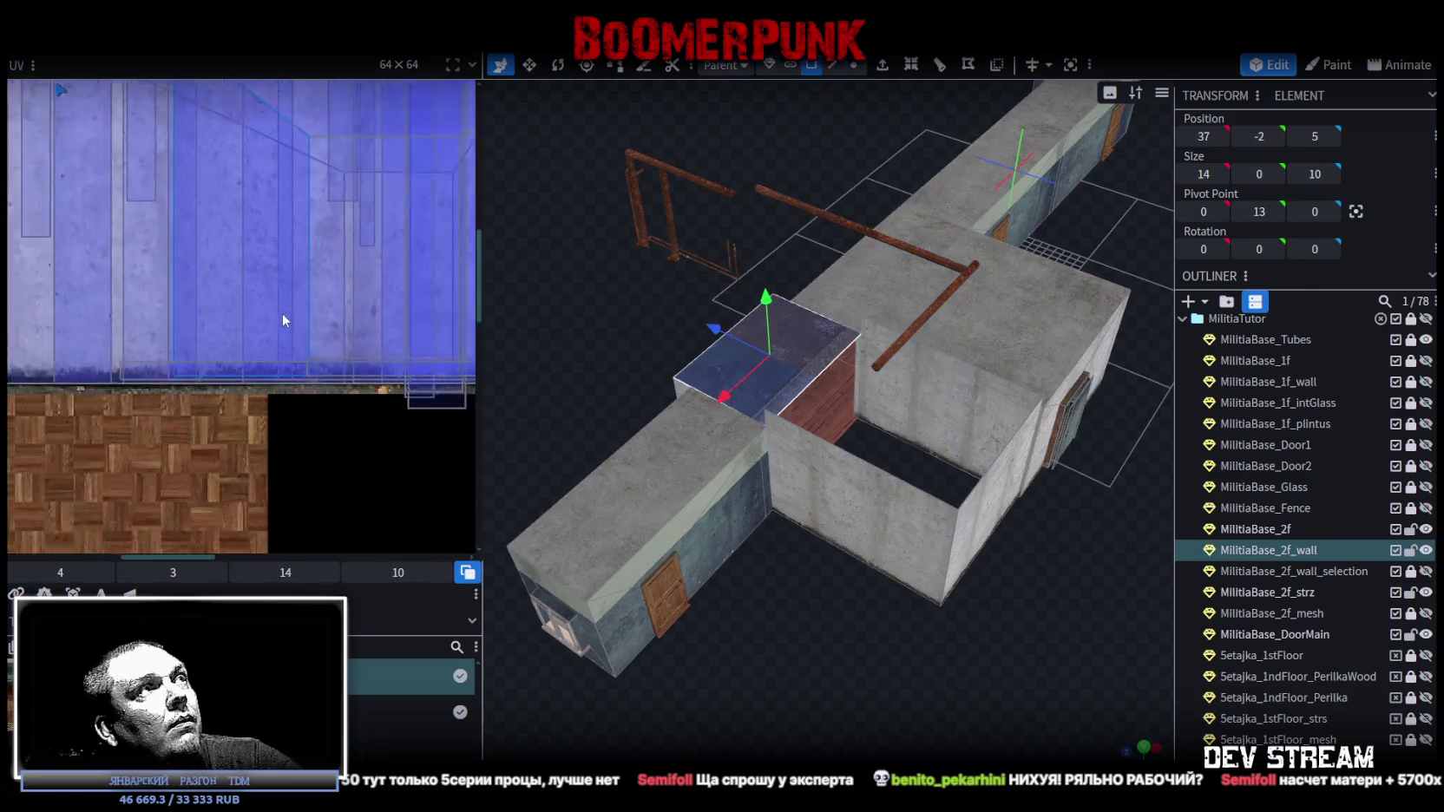
left_click_drag(150, 323, 430, 514)
scroll(416, 520, "up", 3)
scroll(344, 400, "down", 2)
mouse_move(345, 408)
left_mouse_down()
mouse_move(311, 405)
mouse_move(331, 369)
left_mouse_up()
right_click(256, 356)
left_click(334, 601)
- Shrink the top-face UV and shift it onto a cleaner concrete patch
scroll(334, 375, "up", 2)
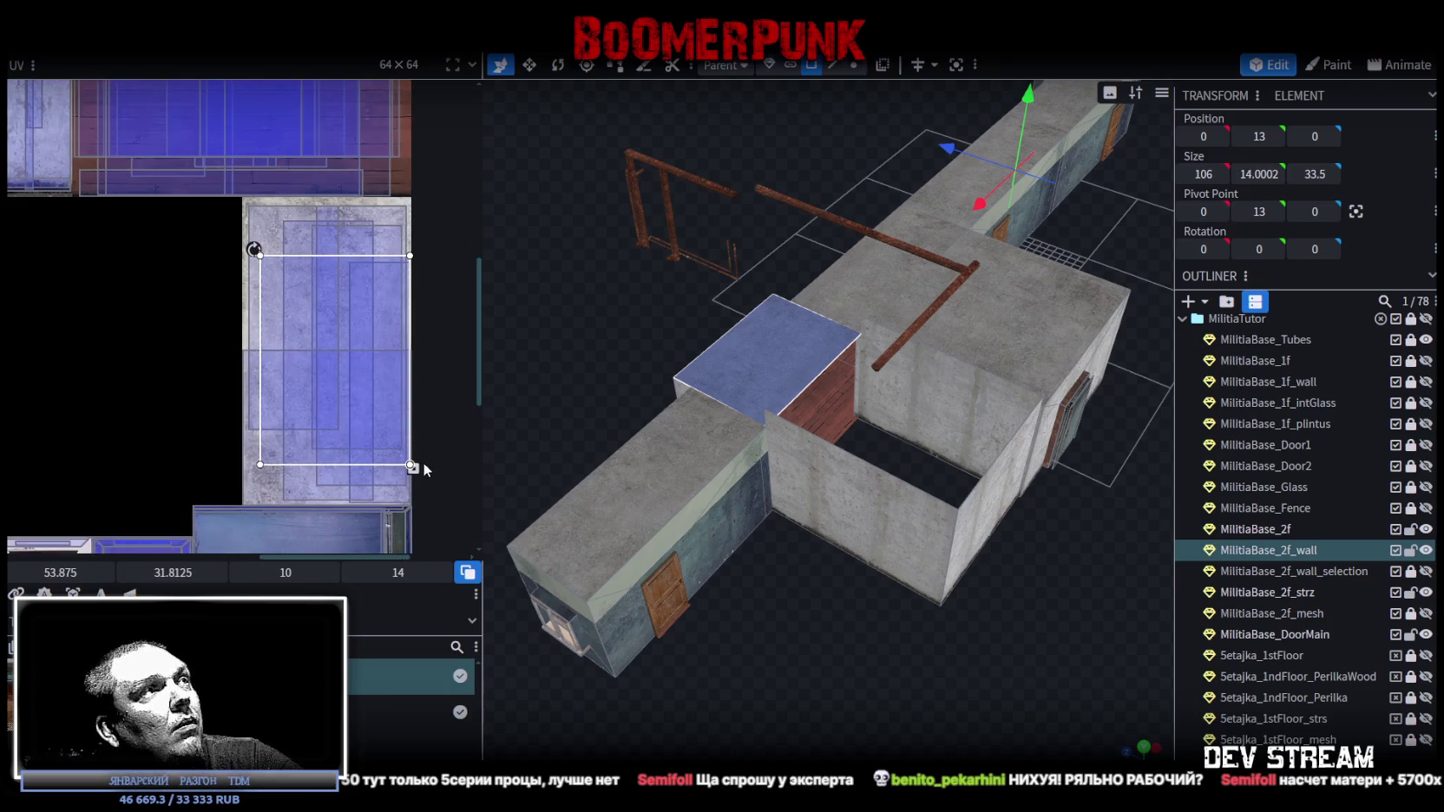
left_click_drag(411, 466, 375, 421)
scroll(822, 682, "up", 5)
scroll(862, 711, "up", 5)
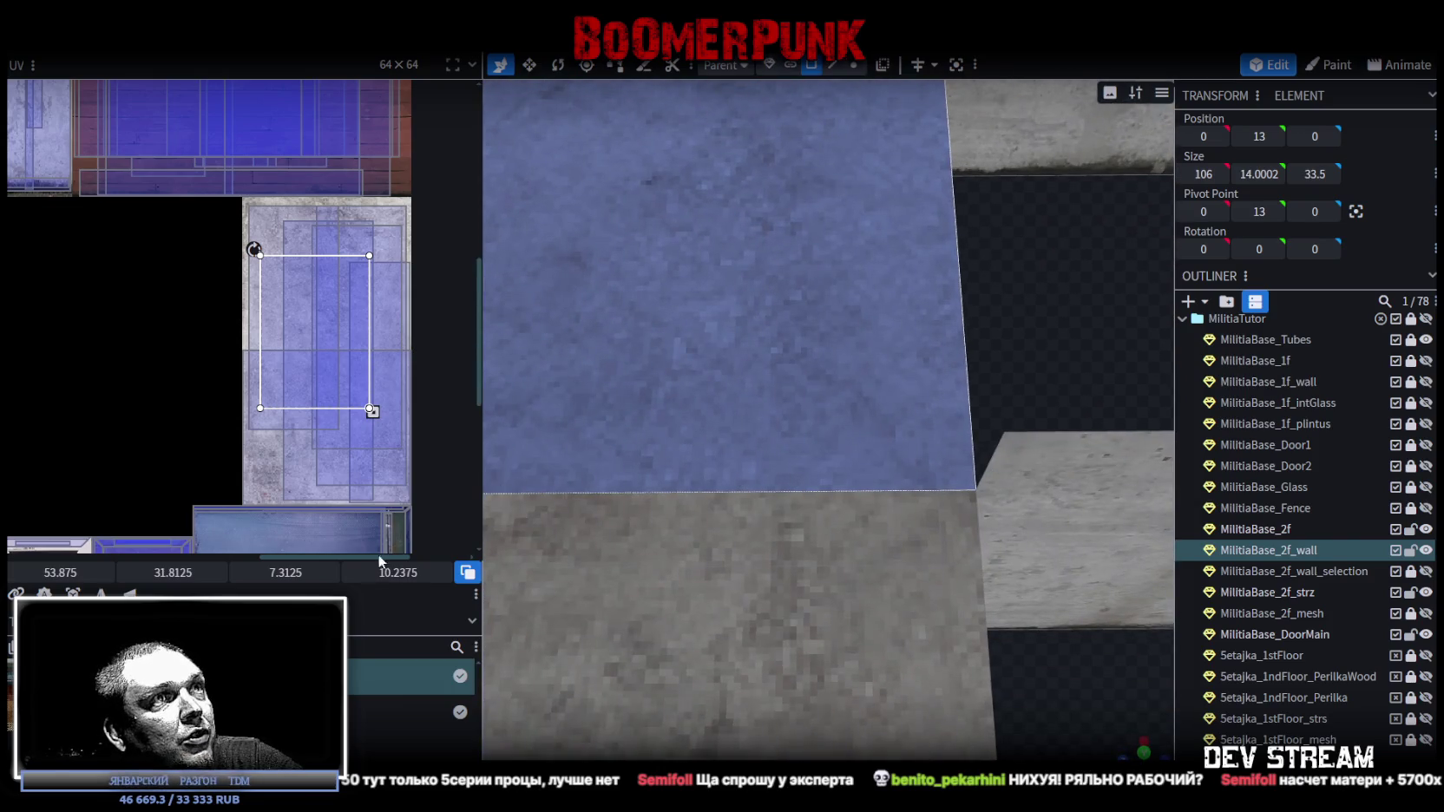
left_click_drag(316, 364, 293, 451)
scroll(922, 539, "down", 5)
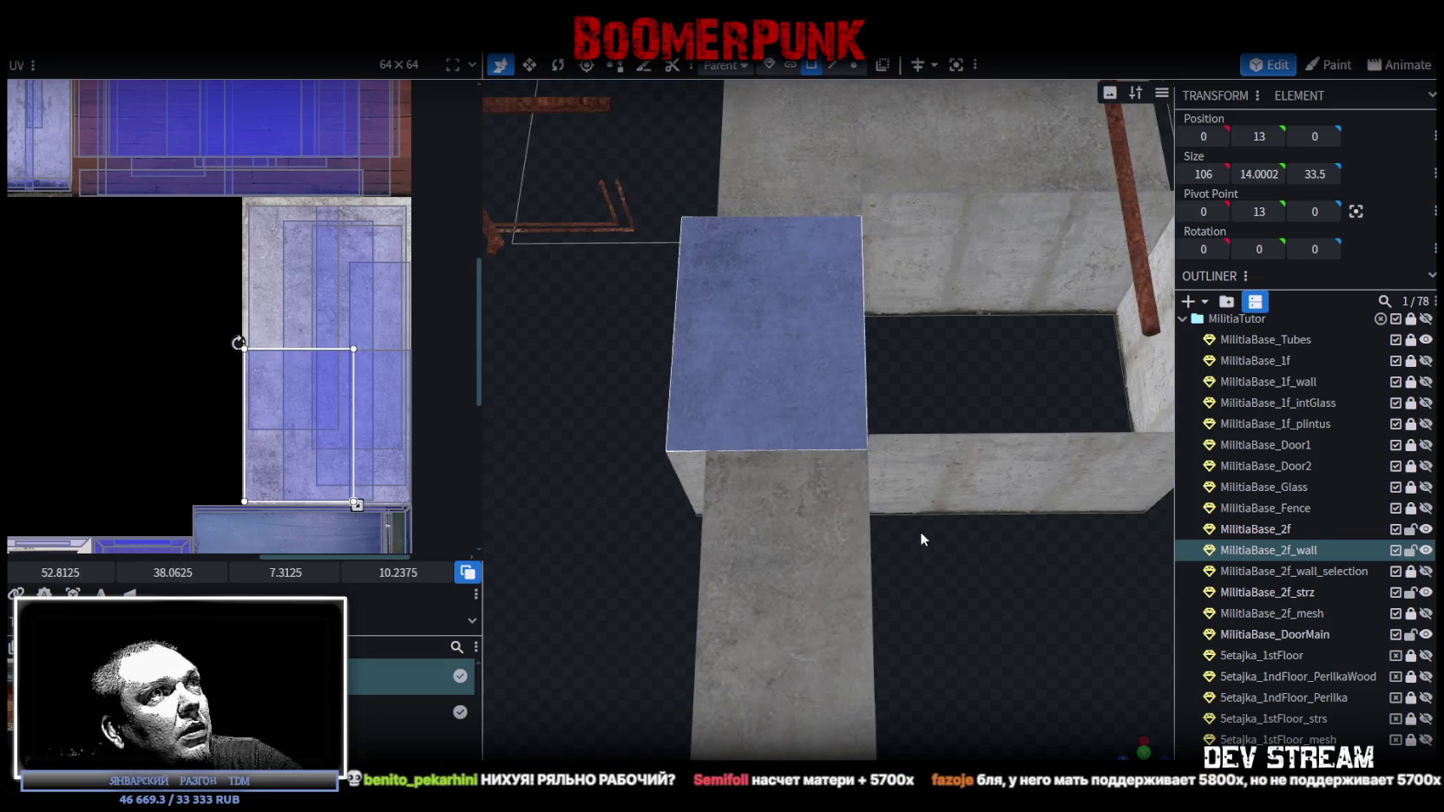
left_click_drag(922, 539, 958, 611)
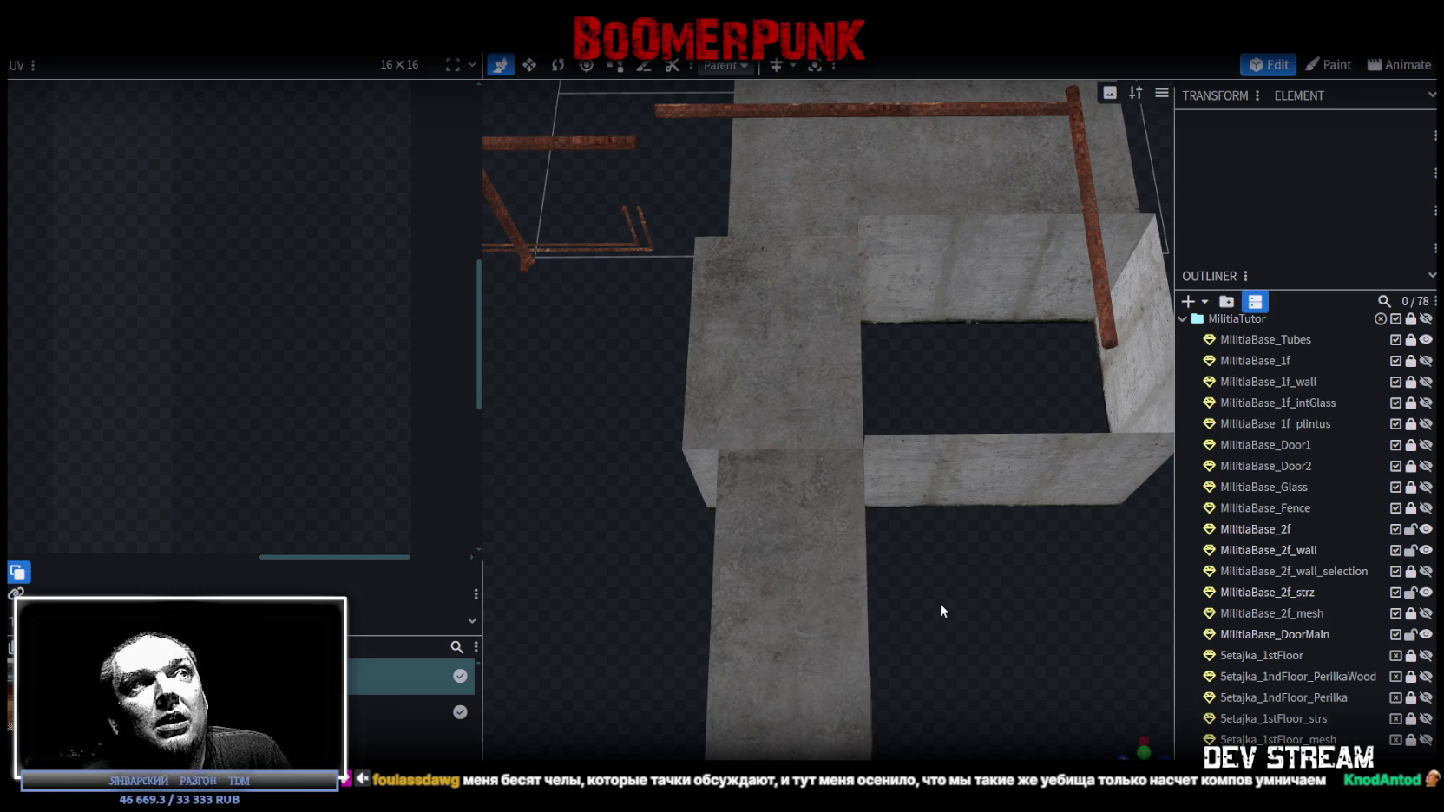
- Nudge the block's top-face UV up to 53.125, 31.875, sized 7.3125 × 10.2375
left_click(827, 384)
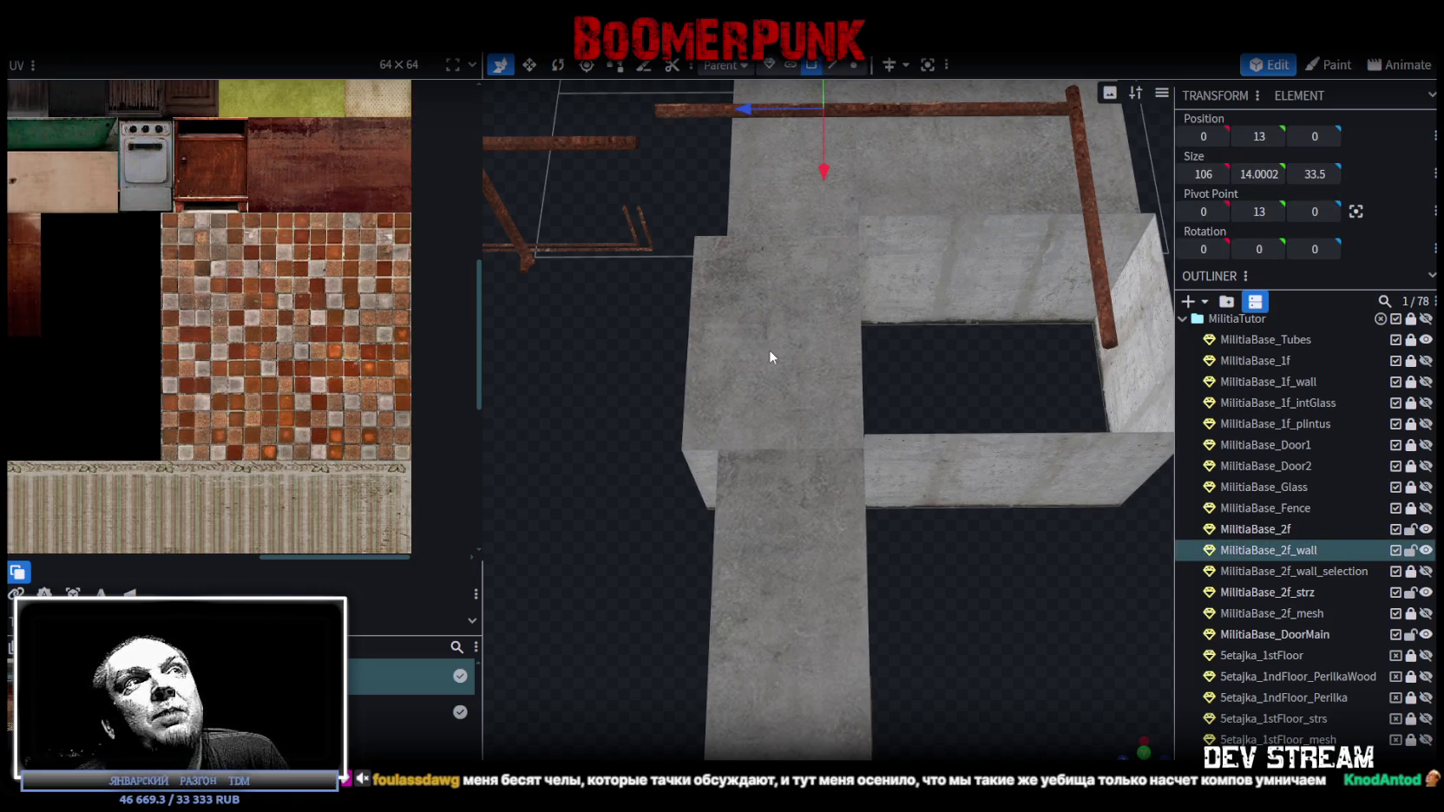
left_click(769, 349)
scroll(831, 407, "down", 3)
mouse_move(321, 420)
left_mouse_down()
mouse_move(347, 330)
mouse_move(323, 329)
left_mouse_up()
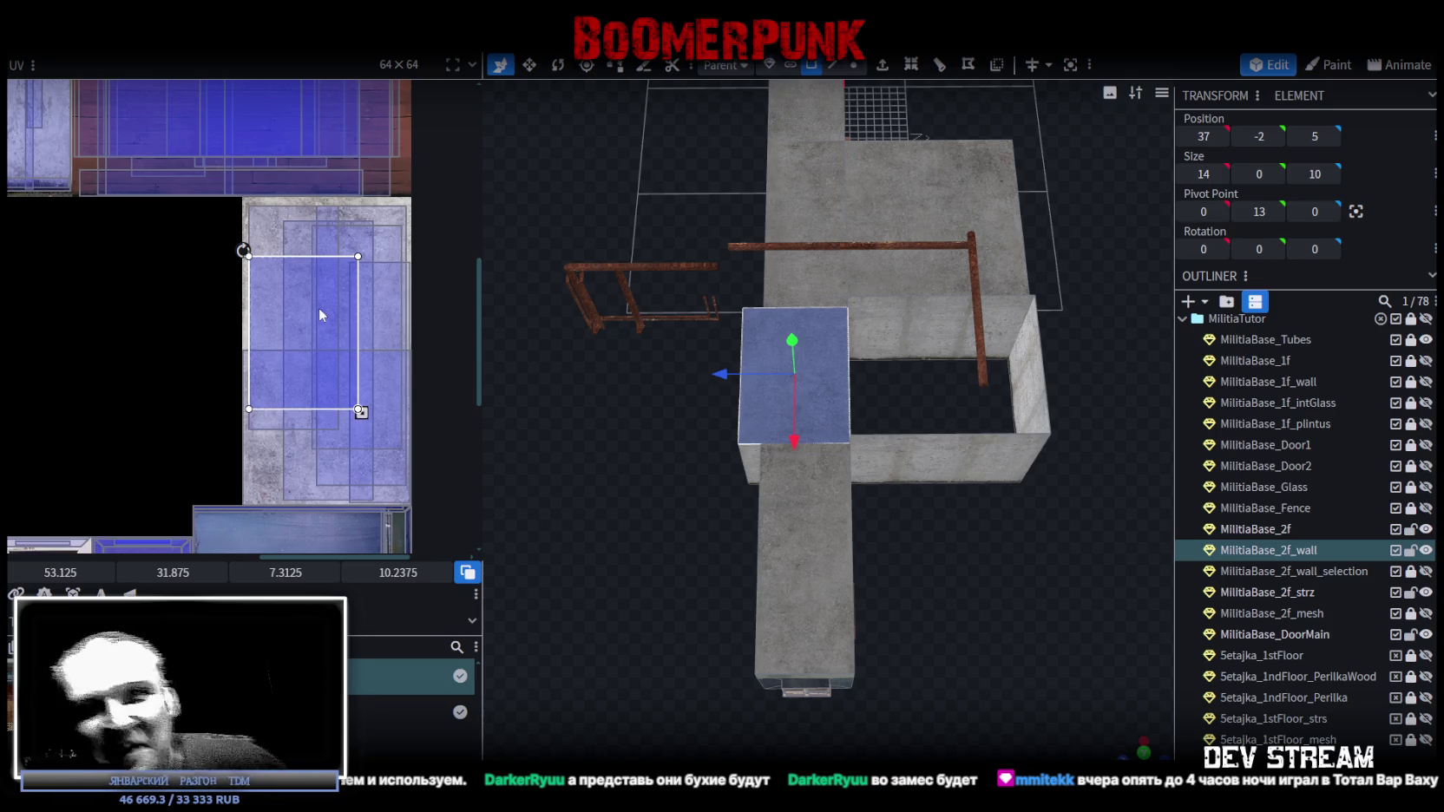
- Select a top edge of the new block, then switch to the Gigabyte browser window
mouse_move(905, 498)
left_mouse_down()
mouse_move(882, 594)
mouse_move(767, 549)
mouse_move(837, 527)
mouse_move(909, 545)
mouse_move(840, 577)
mouse_move(914, 578)
mouse_move(896, 606)
mouse_move(908, 611)
mouse_move(905, 507)
left_mouse_up()
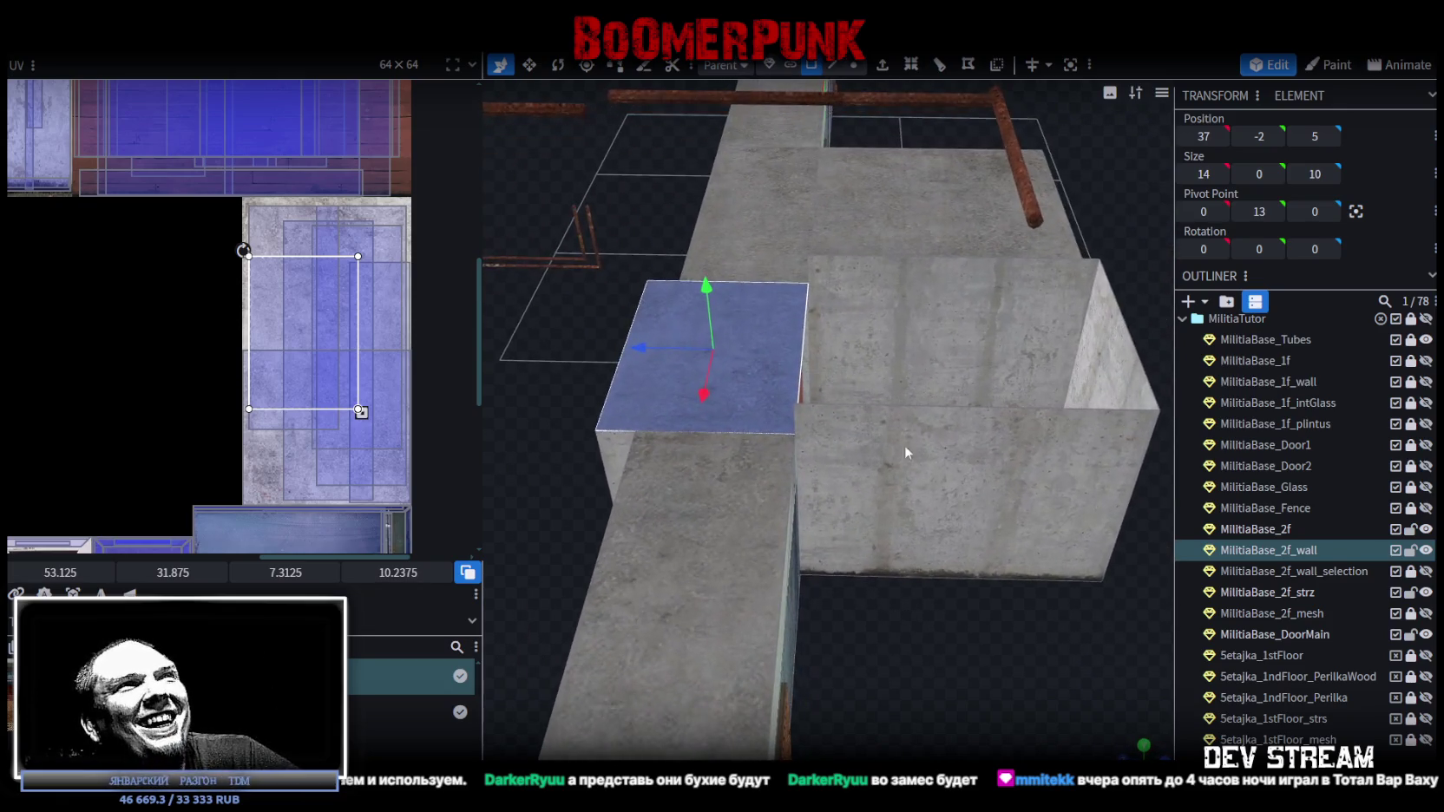
left_click(838, 65)
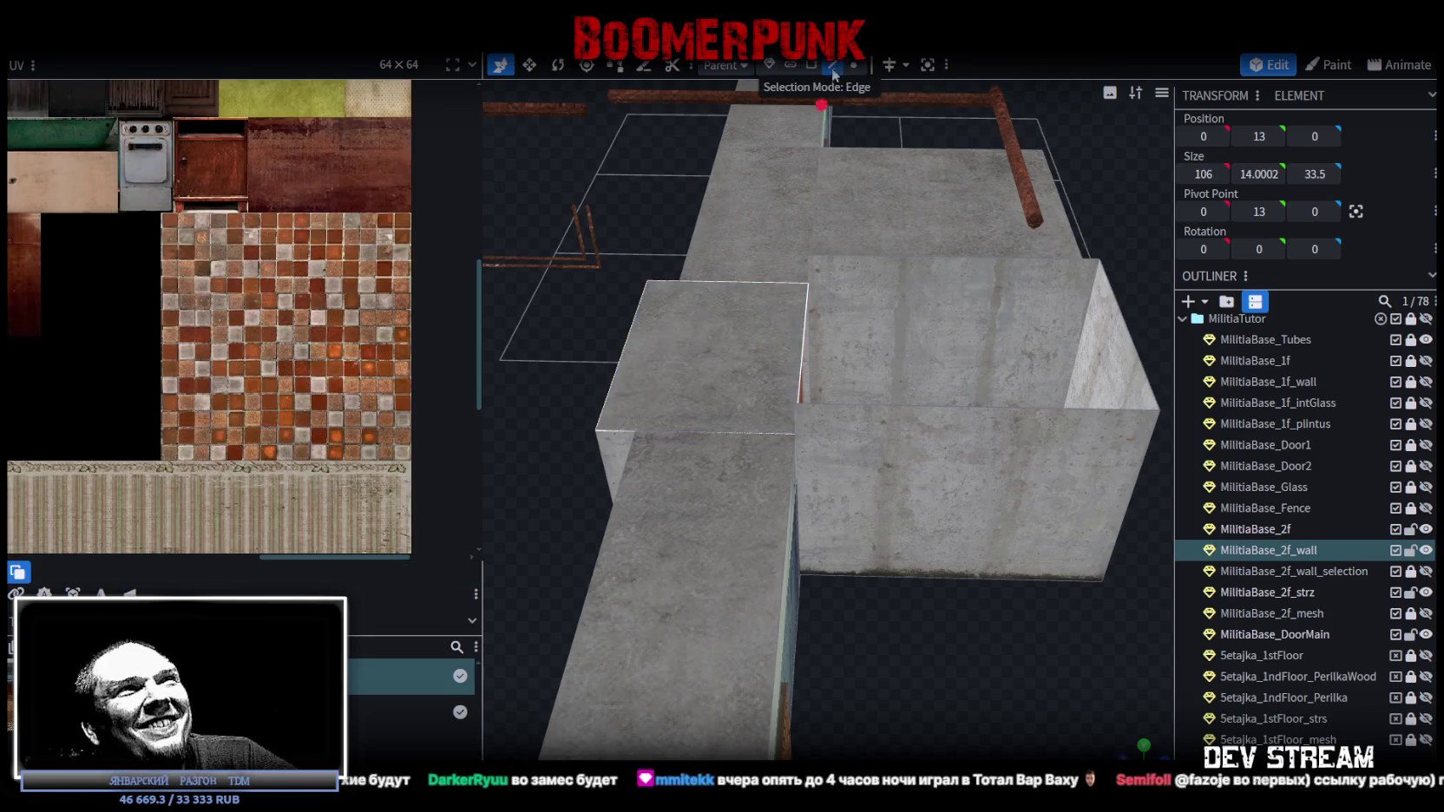
left_click(801, 370)
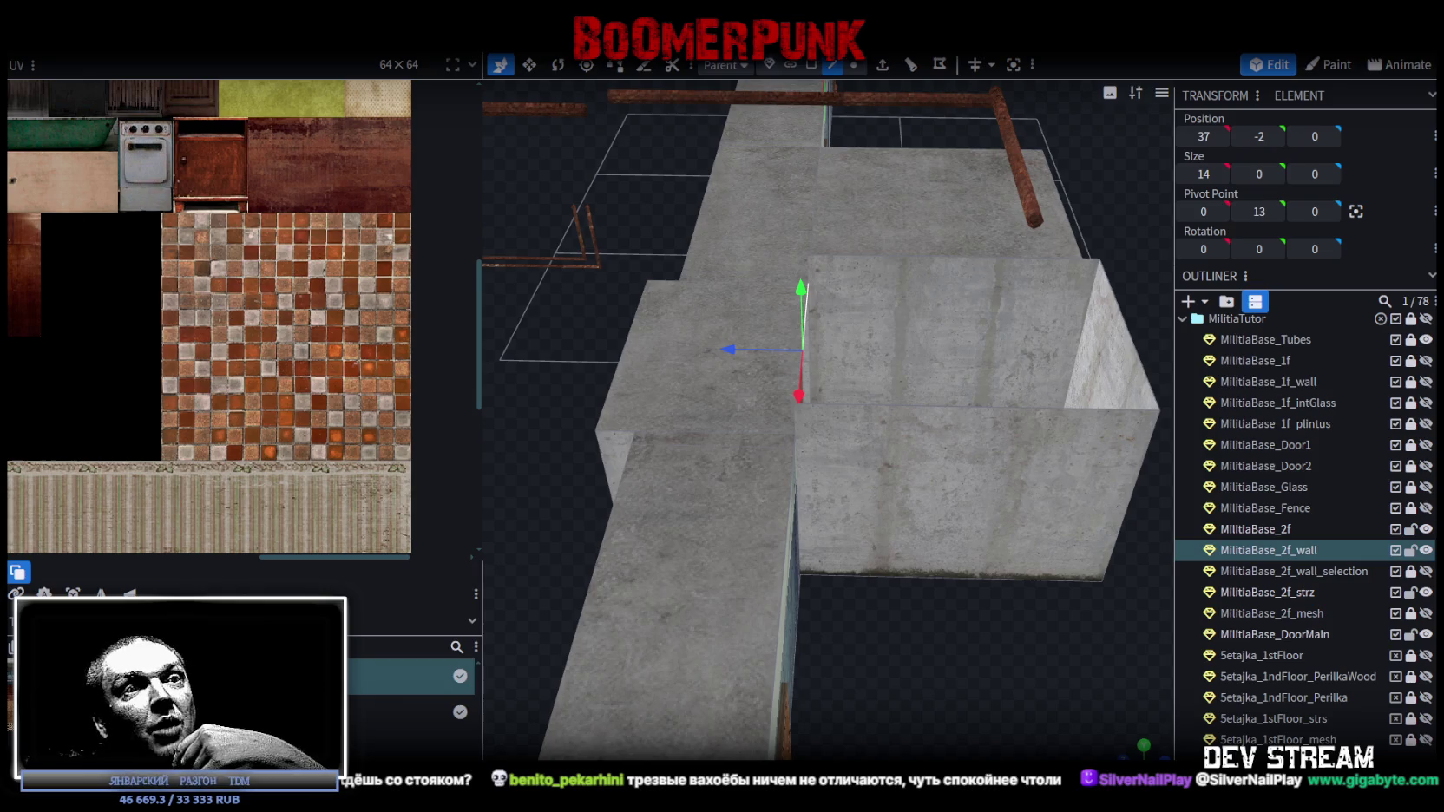
key("alt+Tab")
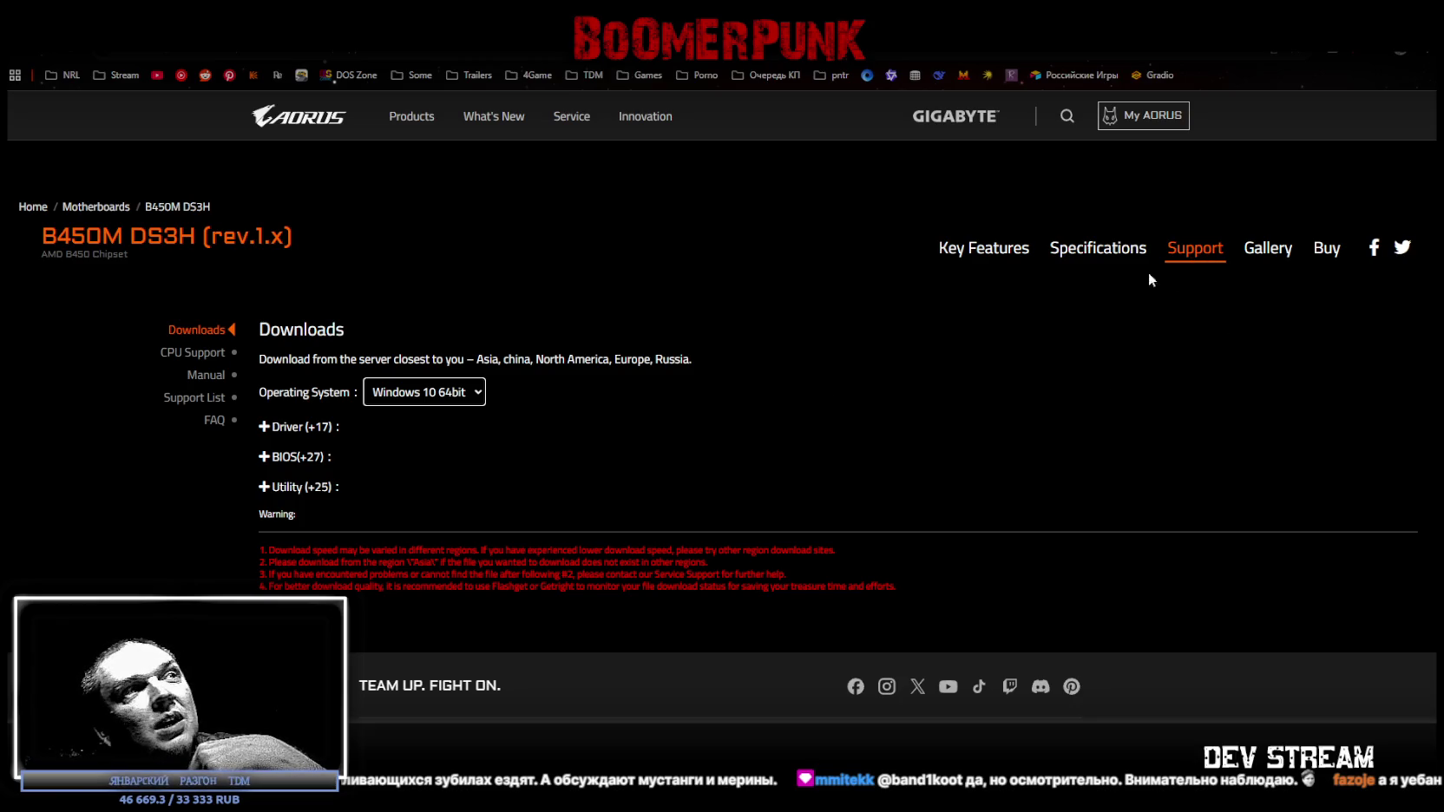
- Scroll through the B450M DS3H Windows 10 64bit downloads list, then return to Blockbench
scroll(727, 500, "down", 3)
scroll(719, 507, "up", 3)
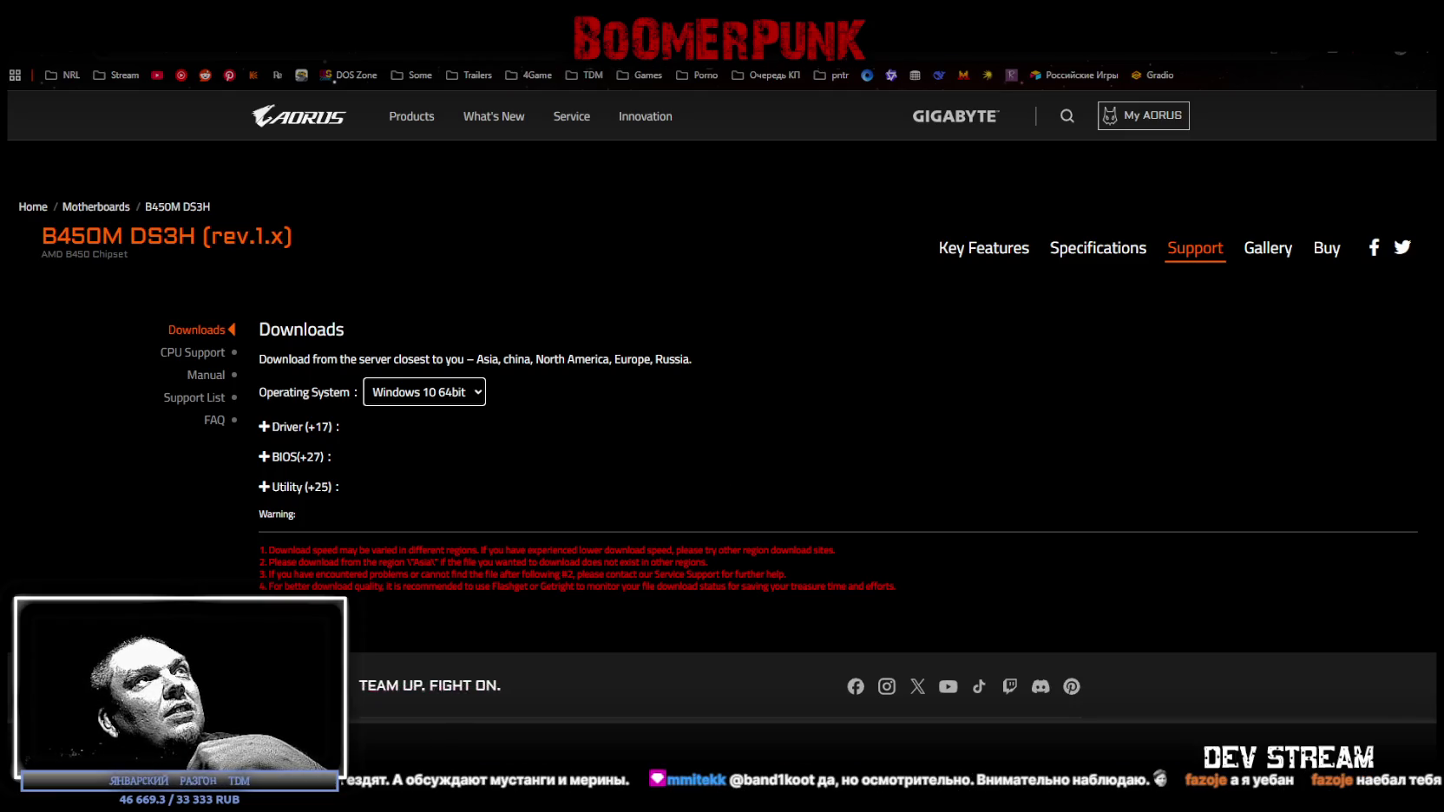
key("alt+Tab")
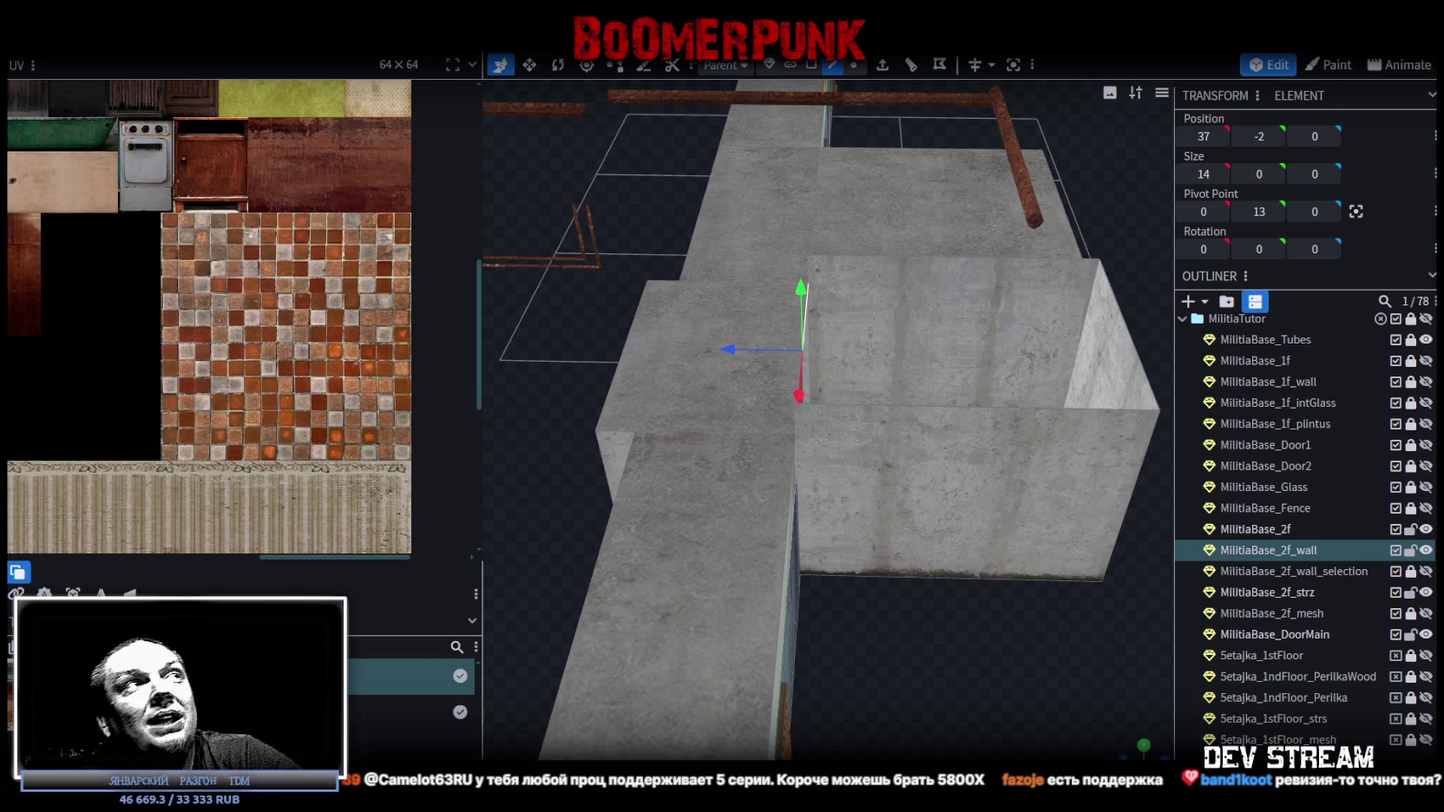
scroll(908, 663, "down", 3)
mouse_move(908, 663)
left_mouse_down()
mouse_move(740, 642)
mouse_move(783, 654)
left_mouse_up()
scroll(866, 636, "up", 4)
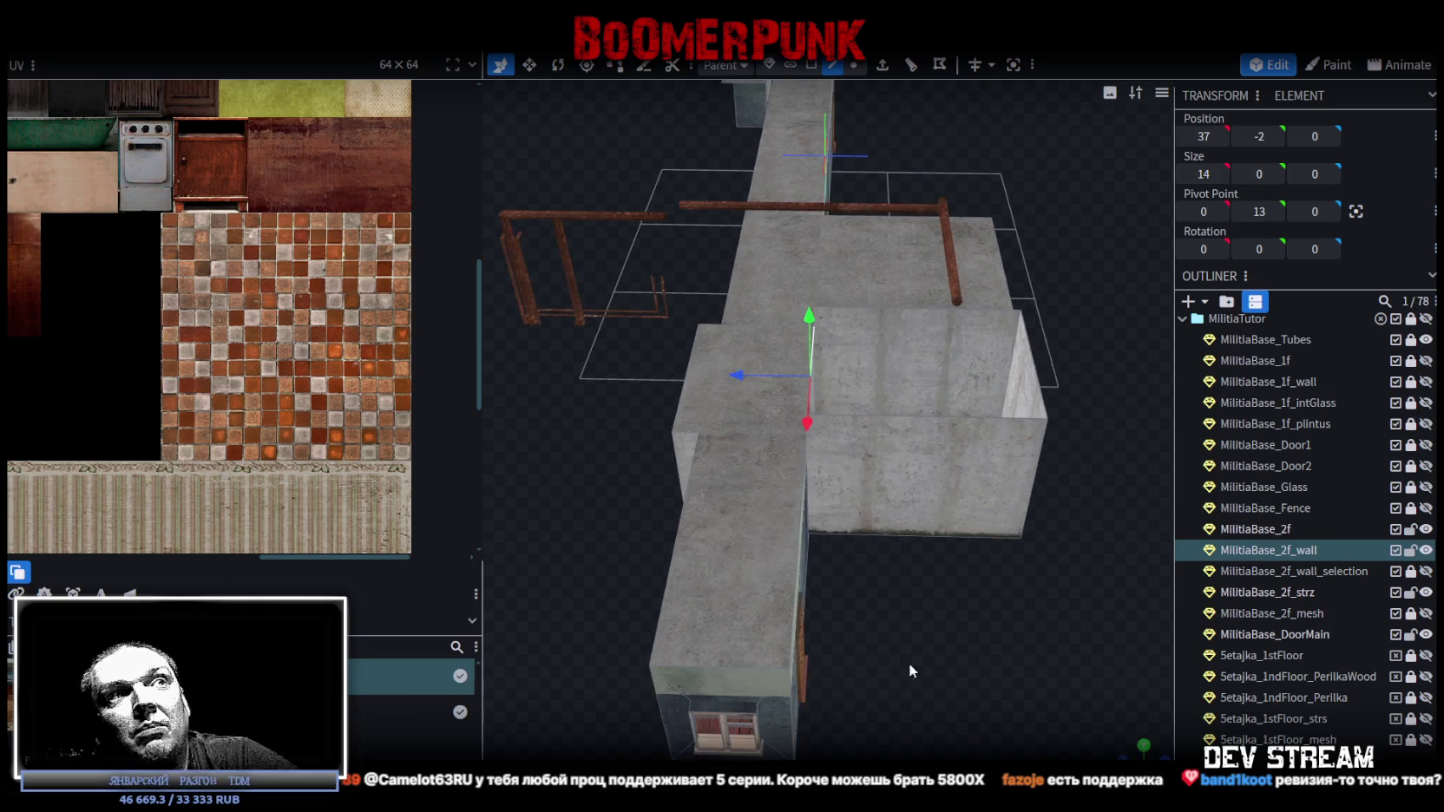
scroll(795, 662, "down", 3)
scroll(810, 658, "up", 3)
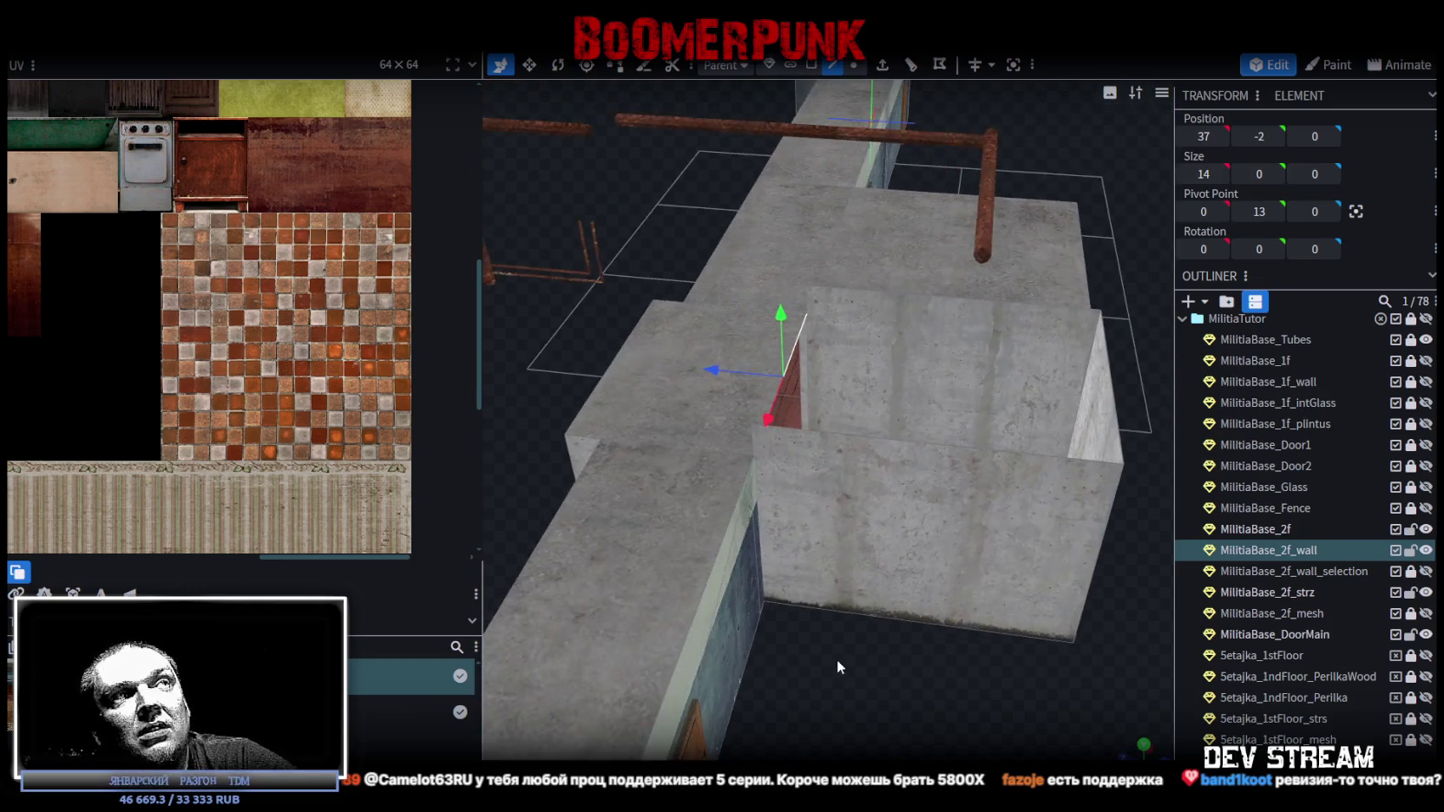
scroll(810, 658, "down", 3)
scroll(759, 640, "up", 3)
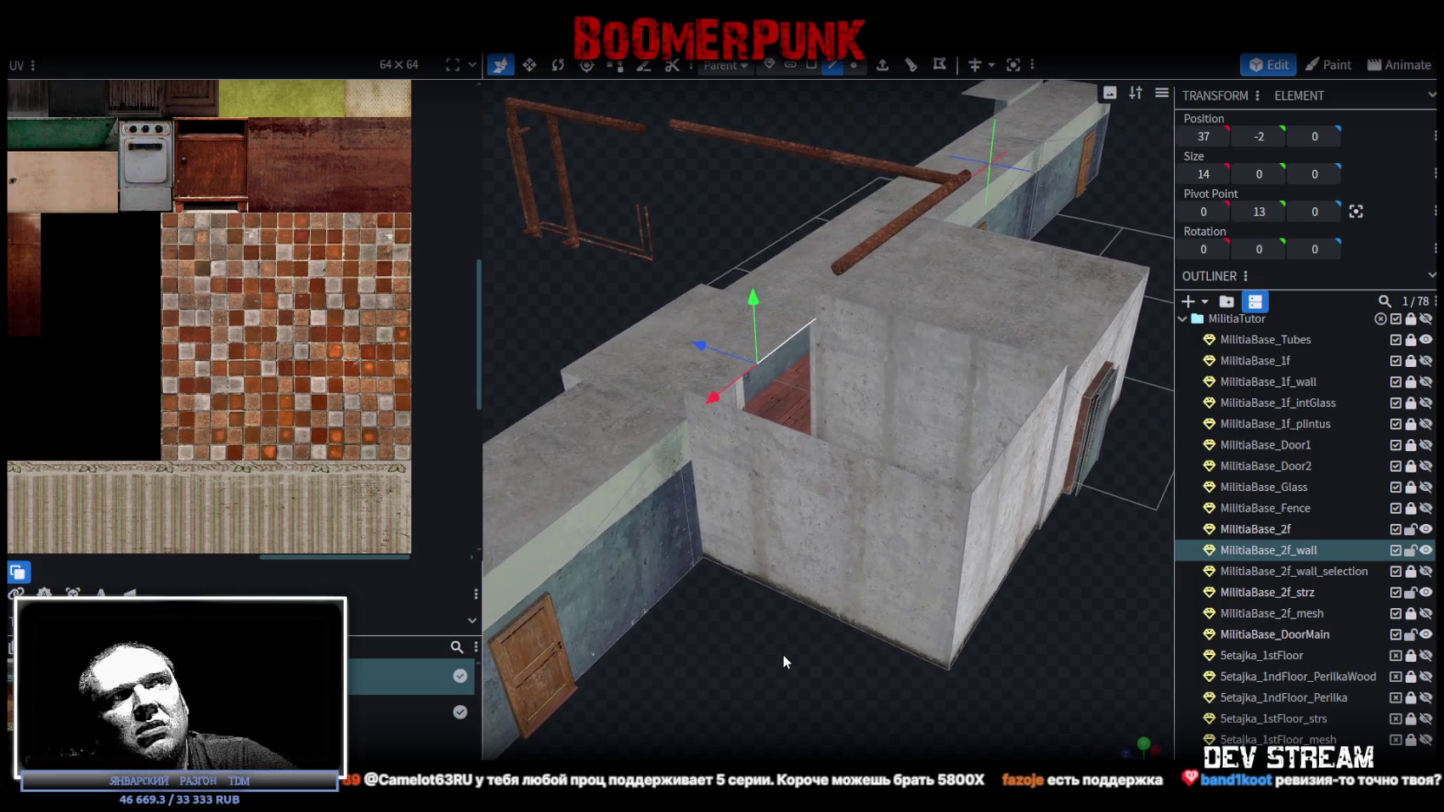